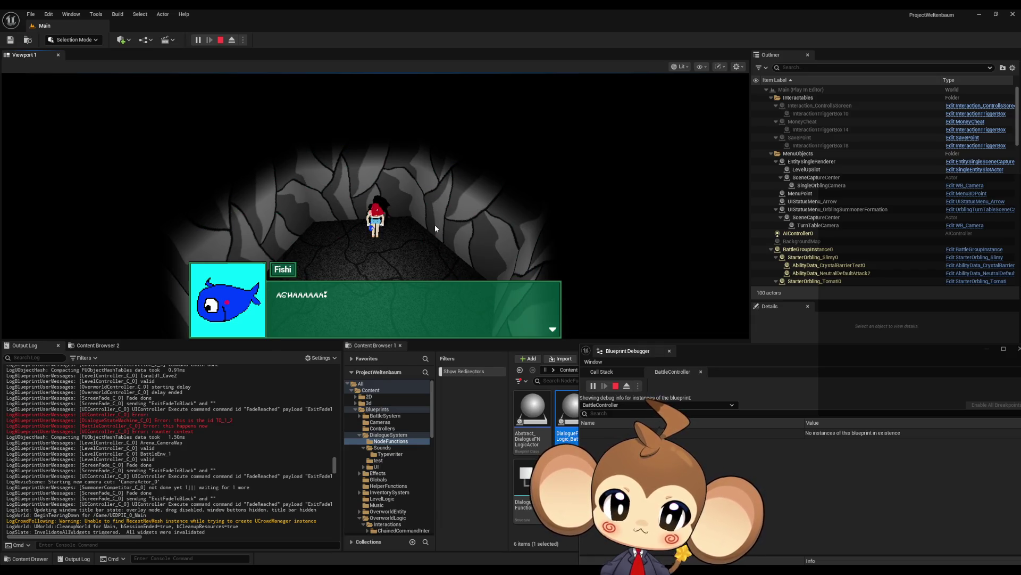
Advance the Fishi dialogue into the battle, stop the playtest, and bring up DialogueFNLogic_Battles
{"action": "key", "text": "space"}
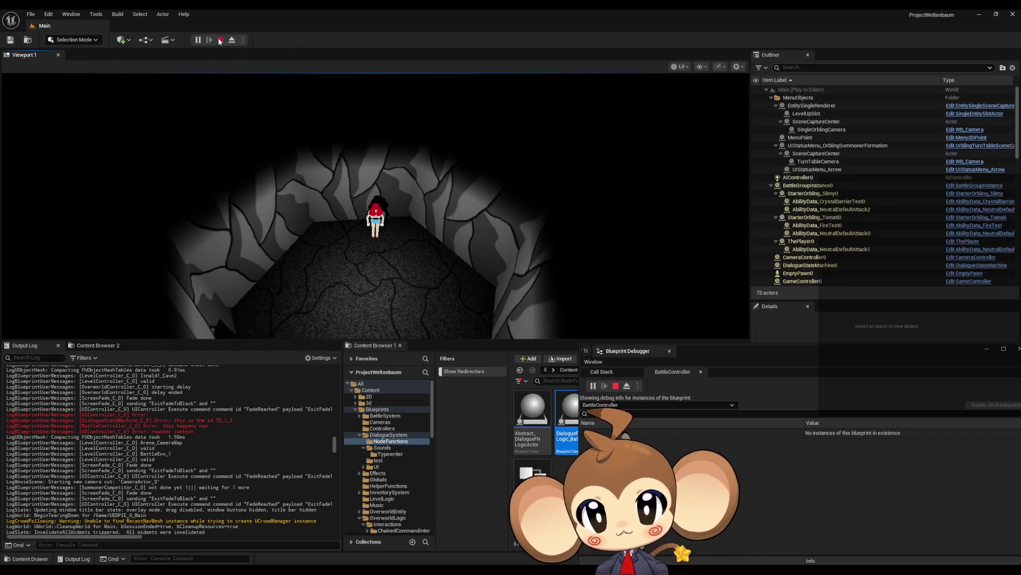
{"action": "key", "text": "Escape"}
{"action": "left_click", "coordinate": [428, 542]}
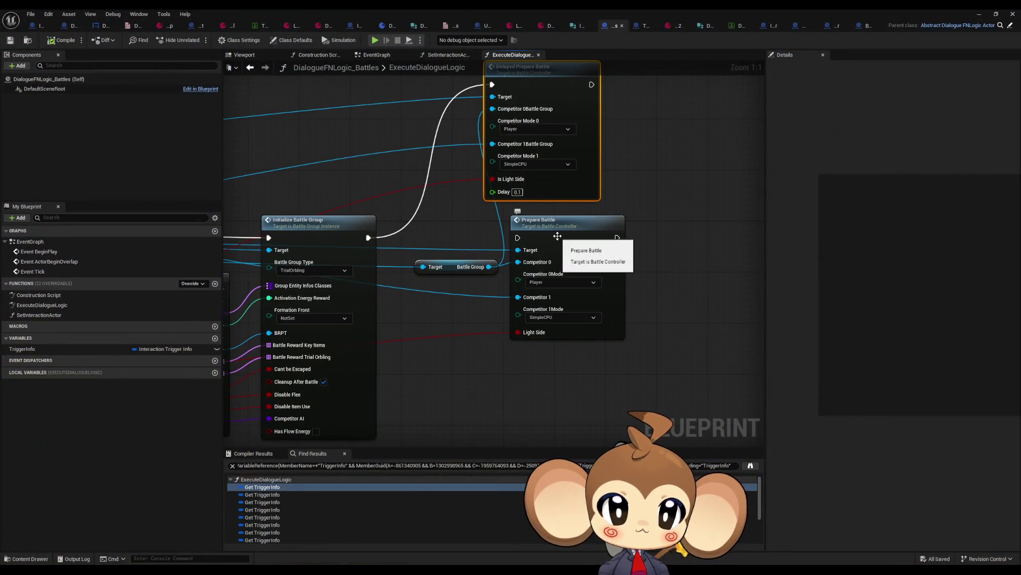
Open BattleController, move the five SET nodes below, and place Delay then Prepare Battle beside DelayedPrepareBattle
{"action": "left_click", "coordinate": [557, 236]}
{"action": "double_click", "coordinate": [563, 140]}
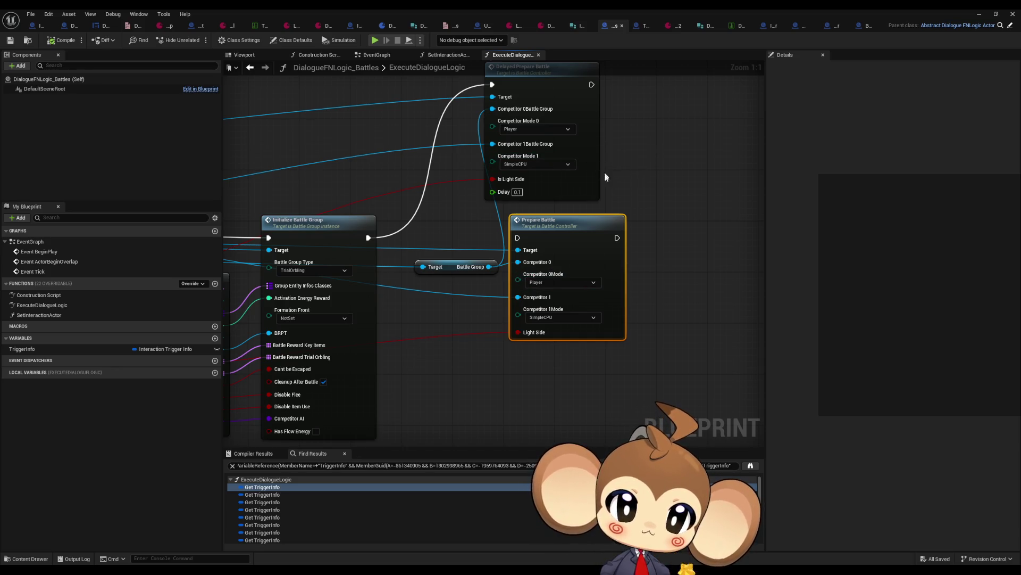
{"action": "mouse_move", "coordinate": [452, 215]}
{"action": "left_mouse_down"}
{"action": "mouse_move", "coordinate": [490, 237]}
{"action": "mouse_move", "coordinate": [758, 288]}
{"action": "left_mouse_up"}
{"action": "mouse_move", "coordinate": [528, 305]}
{"action": "left_mouse_down"}
{"action": "mouse_move", "coordinate": [513, 266]}
{"action": "mouse_move", "coordinate": [519, 279]}
{"action": "left_mouse_up"}
{"action": "left_click_drag", "start_coordinate": [557, 215], "coordinate": [557, 402]}
{"action": "left_click_drag", "start_coordinate": [623, 205], "coordinate": [284, 207]}
{"action": "mouse_move", "coordinate": [738, 249]}
{"action": "left_mouse_down"}
{"action": "mouse_move", "coordinate": [490, 209]}
{"action": "mouse_move", "coordinate": [360, 206]}
{"action": "left_mouse_up"}
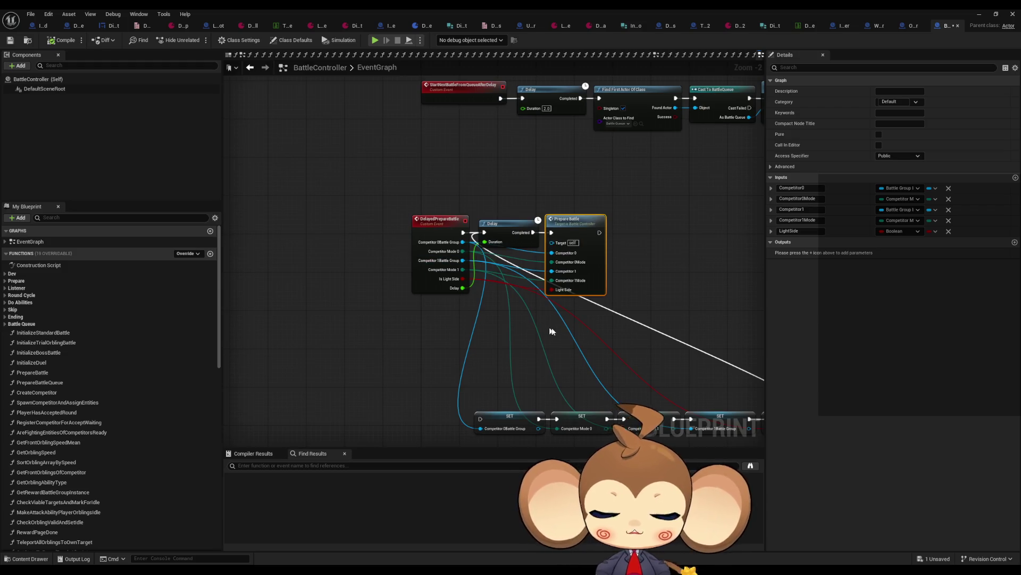
Delete the five SET nodes from the DelayedPrepareBattle event chain
{"action": "left_click_drag", "start_coordinate": [551, 331], "coordinate": [465, 292]}
{"action": "left_click_drag", "start_coordinate": [314, 332], "coordinate": [692, 391]}
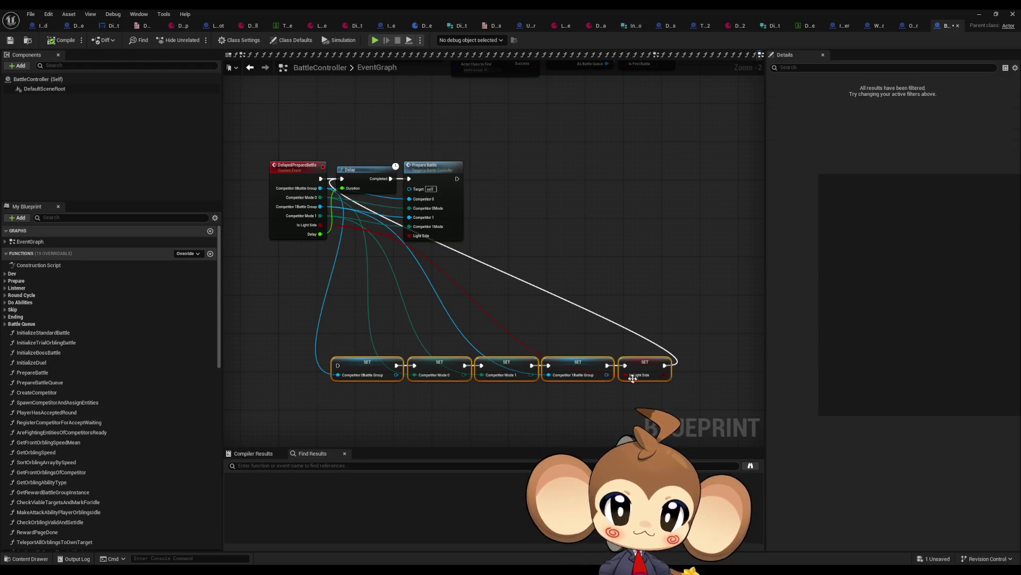
{"action": "key", "text": "Delete"}
{"action": "left_click_drag", "start_coordinate": [449, 312], "coordinate": [545, 334]}
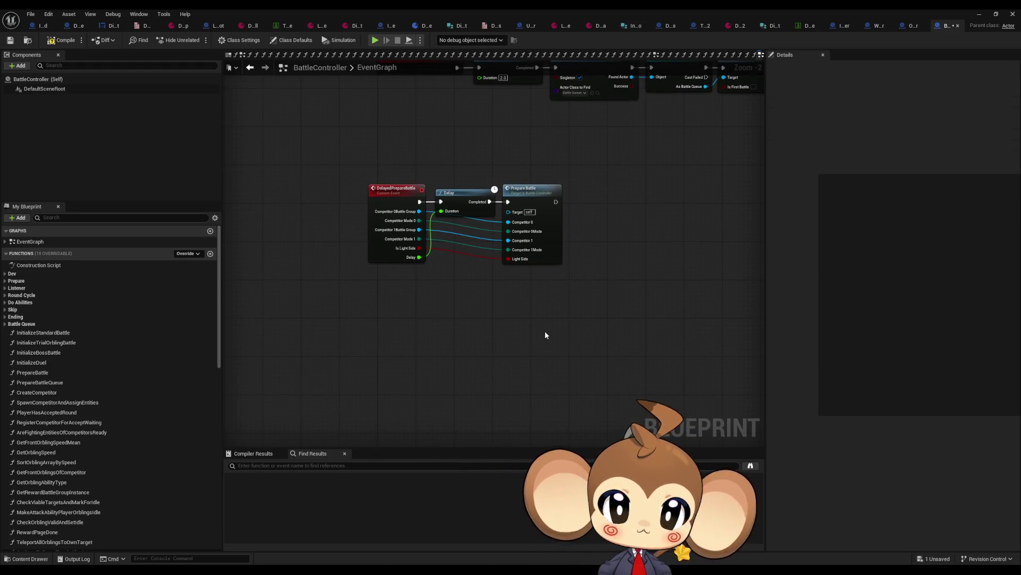
{"action": "left_click", "coordinate": [418, 244]}
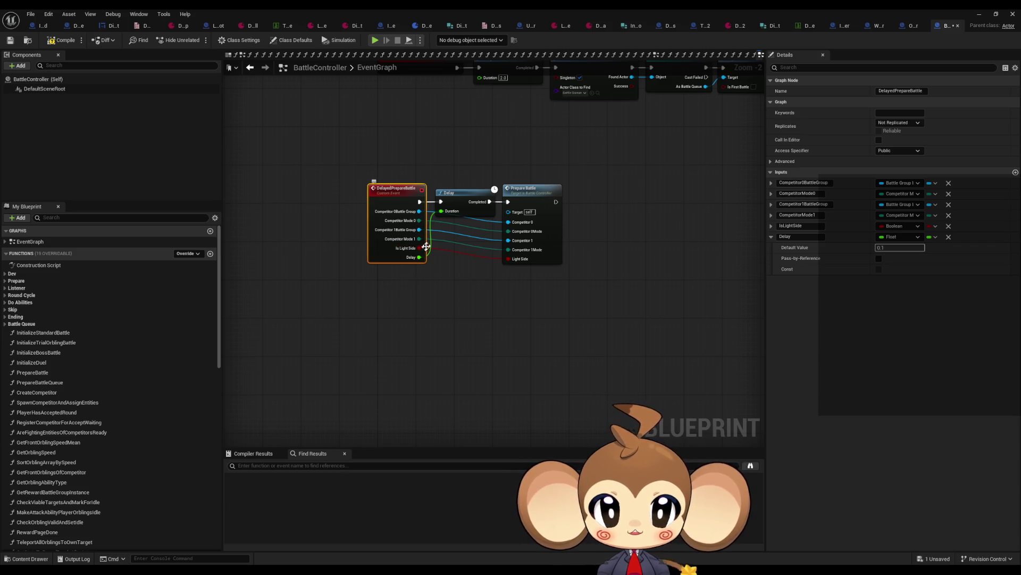
{"action": "left_click_drag", "start_coordinate": [476, 243], "coordinate": [464, 256]}
{"action": "left_click", "coordinate": [464, 257]}
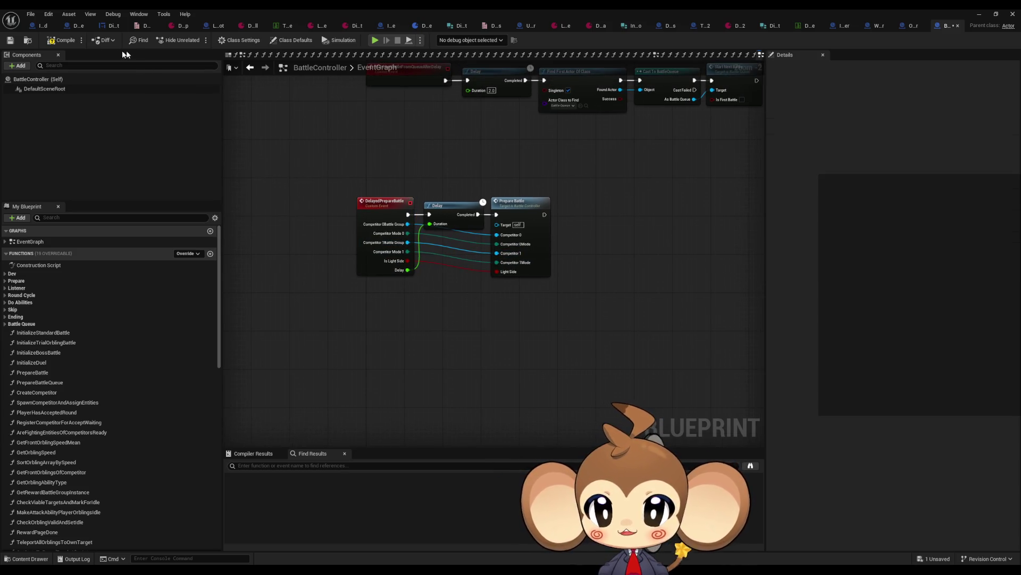
Compile BattleController and return to the DialogueFNLogic_Battles graph
{"action": "left_click", "coordinate": [49, 41]}
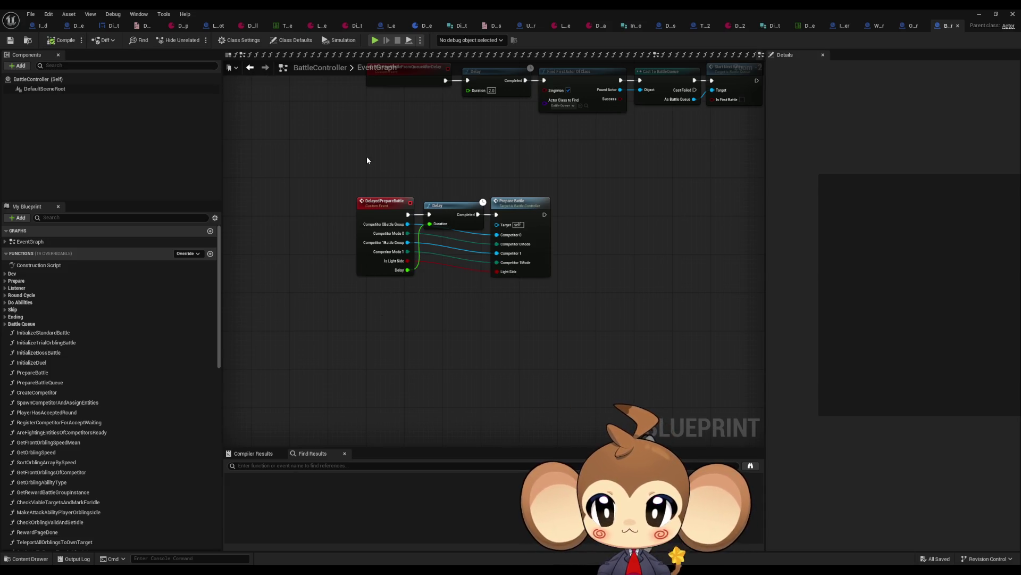
{"action": "left_click_drag", "start_coordinate": [366, 156], "coordinate": [348, 171]}
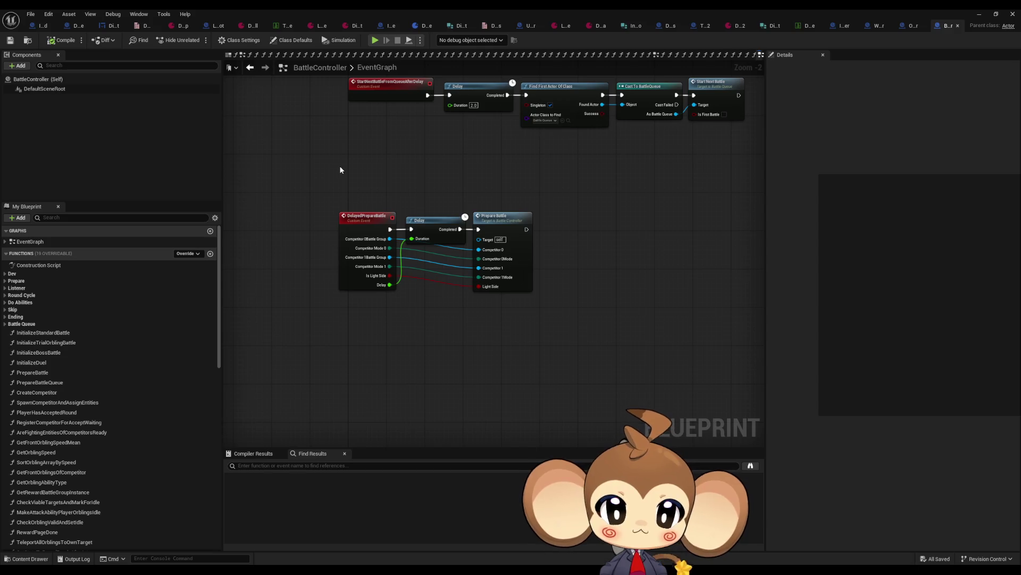
{"action": "left_click", "coordinate": [663, 26]}
{"action": "scroll", "coordinate": [591, 298], "scroll_direction": "down", "scroll_amount": 4}
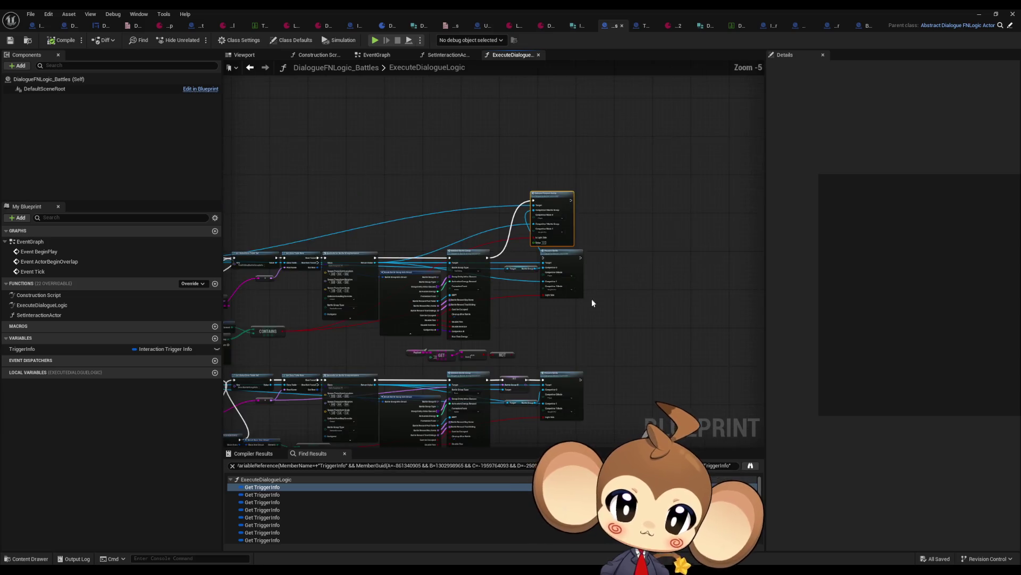
Duplicate the Delayed Prepare Battle node and wire the battle group into Competitor 0 Battle Group
{"action": "scroll", "coordinate": [563, 198], "scroll_direction": "up", "scroll_amount": 4}
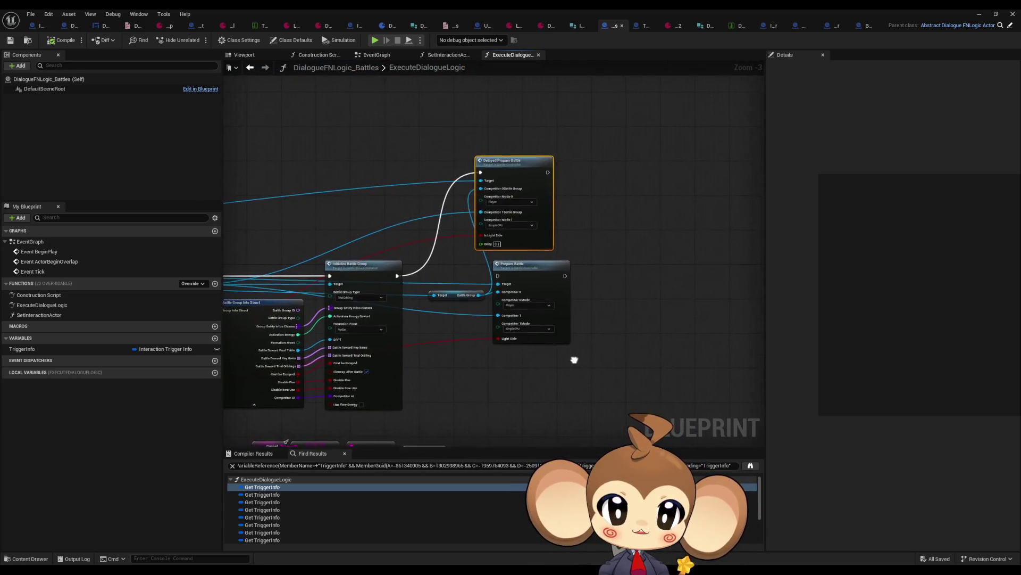
{"action": "scroll", "coordinate": [464, 229], "scroll_direction": "down", "scroll_amount": 3}
{"action": "scroll", "coordinate": [489, 210], "scroll_direction": "up", "scroll_amount": 3}
{"action": "scroll", "coordinate": [428, 218], "scroll_direction": "up", "scroll_amount": 3}
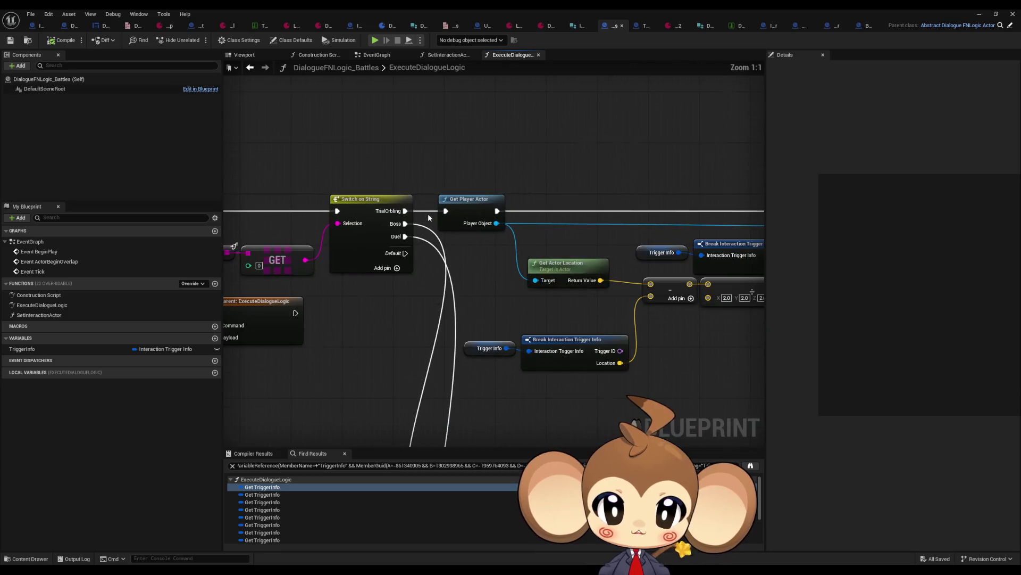
{"action": "scroll", "coordinate": [405, 236], "scroll_direction": "down", "scroll_amount": 7}
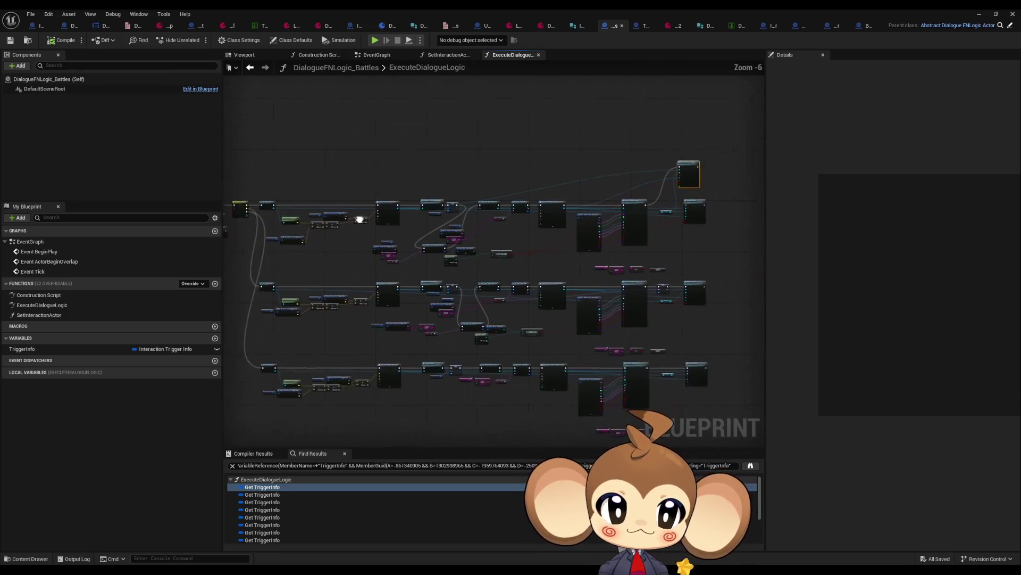
{"action": "scroll", "coordinate": [586, 201], "scroll_direction": "up", "scroll_amount": 3}
{"action": "left_click_drag", "start_coordinate": [634, 233], "coordinate": [598, 236]}
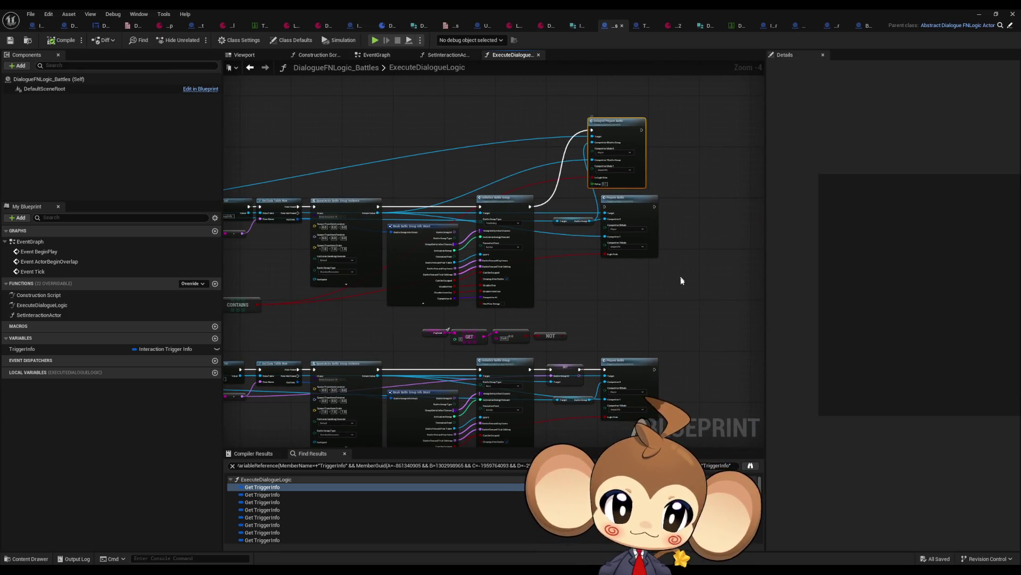
{"action": "left_click_drag", "start_coordinate": [682, 280], "coordinate": [576, 293]}
{"action": "key", "text": "ctrl+c"}
{"action": "key", "text": "ctrl+v"}
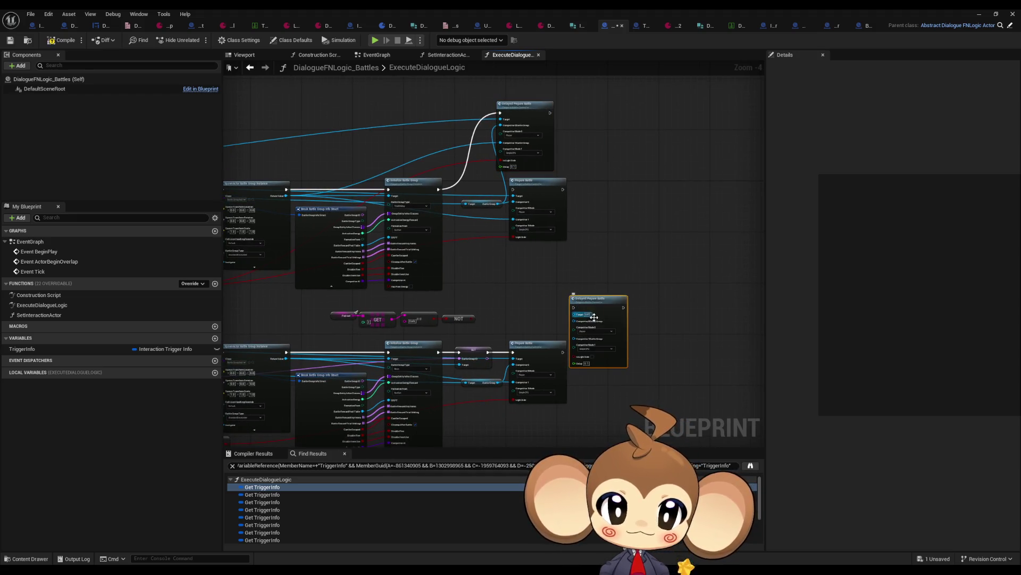
{"action": "scroll", "coordinate": [566, 386], "scroll_direction": "up", "scroll_amount": 4}
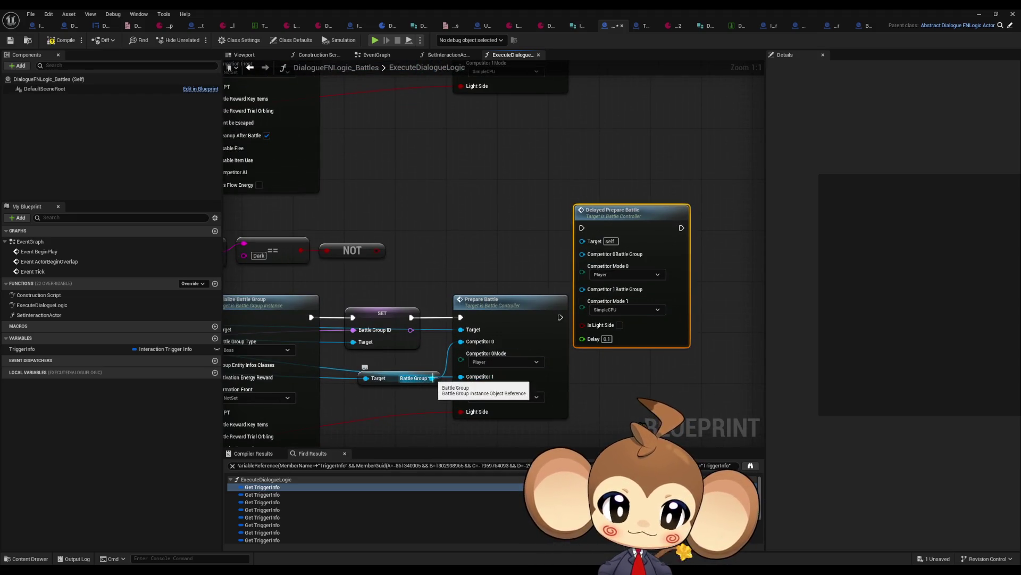
{"action": "left_click_drag", "start_coordinate": [432, 377], "coordinate": [588, 259]}
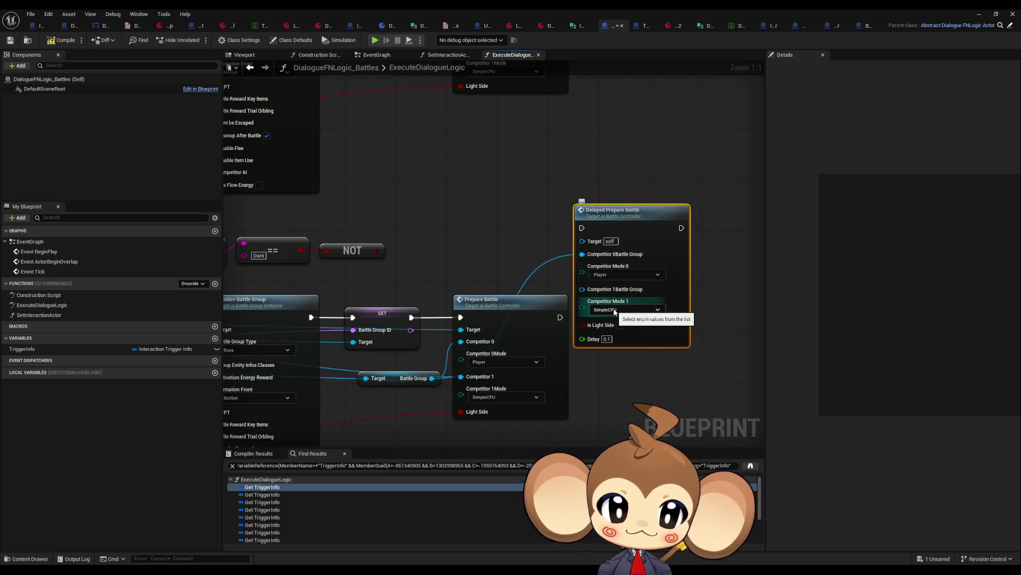
Place the Delayed Prepare Battle copy in the branch and run the SET node's execution into it
{"action": "scroll", "coordinate": [532, 319], "scroll_direction": "down", "scroll_amount": 2}
{"action": "mouse_move", "coordinate": [520, 270]}
{"action": "left_mouse_down"}
{"action": "mouse_move", "coordinate": [553, 330]}
{"action": "mouse_move", "coordinate": [553, 359]}
{"action": "mouse_move", "coordinate": [544, 359]}
{"action": "left_mouse_up"}
{"action": "scroll", "coordinate": [645, 133], "scroll_direction": "down", "scroll_amount": 4}
{"action": "left_click_drag", "start_coordinate": [645, 132], "coordinate": [593, 158]}
{"action": "mouse_move", "coordinate": [435, 171]}
{"action": "left_mouse_down"}
{"action": "mouse_move", "coordinate": [555, 108]}
{"action": "mouse_move", "coordinate": [538, 171]}
{"action": "mouse_move", "coordinate": [557, 175]}
{"action": "left_mouse_up"}
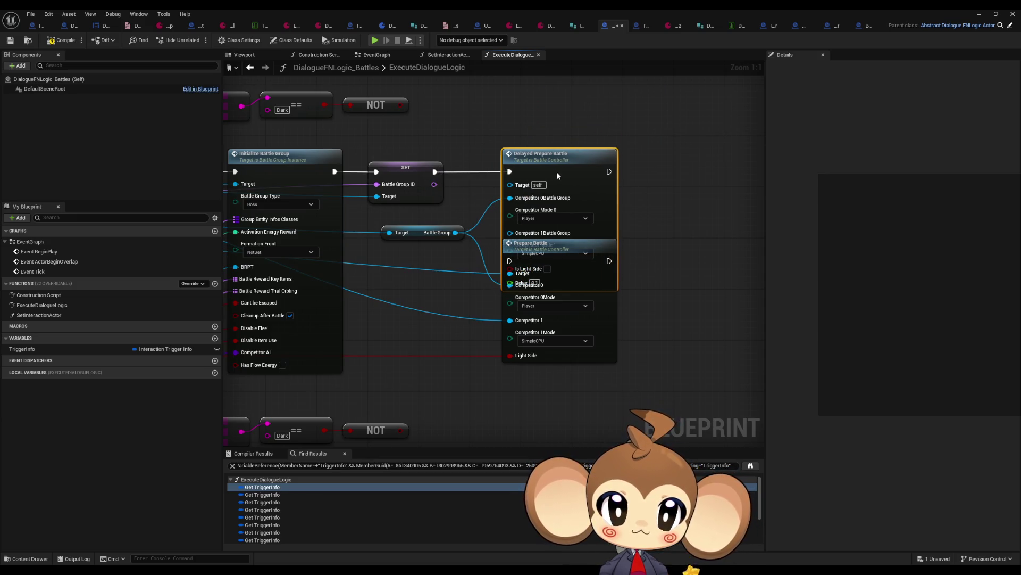
Move the old Prepare Battle aside and wire the light-side value into Is Light Side
{"action": "left_click", "coordinate": [557, 343]}
{"action": "left_click_drag", "start_coordinate": [557, 344], "coordinate": [493, 387]}
{"action": "scroll", "coordinate": [469, 303], "scroll_direction": "down", "scroll_amount": 5}
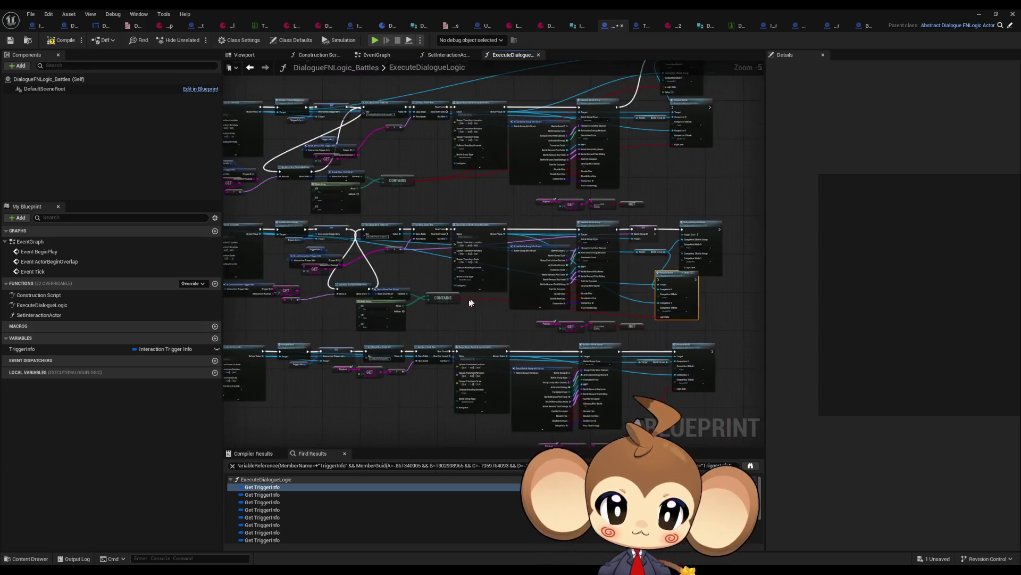
{"action": "scroll", "coordinate": [470, 302], "scroll_direction": "up", "scroll_amount": 3}
{"action": "mouse_move", "coordinate": [536, 332]}
{"action": "left_mouse_down"}
{"action": "mouse_move", "coordinate": [588, 236]}
{"action": "mouse_move", "coordinate": [599, 271]}
{"action": "mouse_move", "coordinate": [630, 280]}
{"action": "left_mouse_up"}
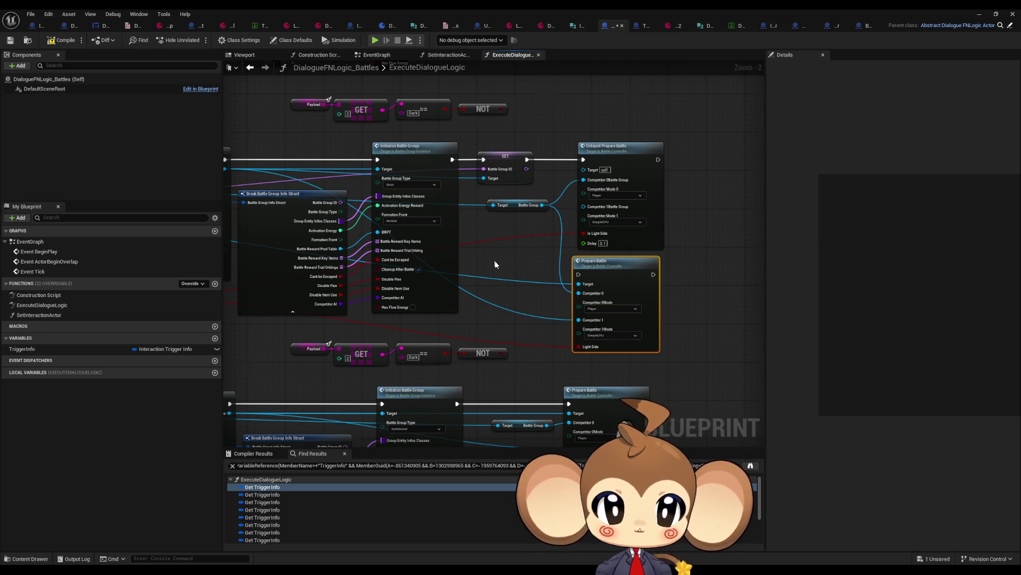
Delete the old Prepare Battle and connect the SpawnActor Return Value to Target
{"action": "scroll", "coordinate": [495, 265], "scroll_direction": "up", "scroll_amount": 1}
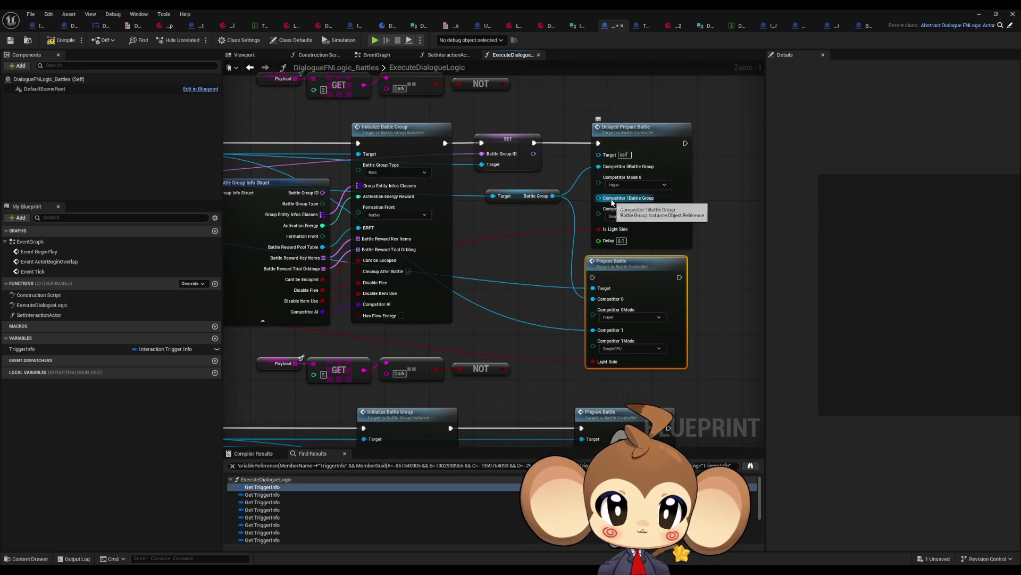
{"action": "scroll", "coordinate": [469, 307], "scroll_direction": "down", "scroll_amount": 1}
{"action": "left_click_drag", "start_coordinate": [468, 307], "coordinate": [609, 321]}
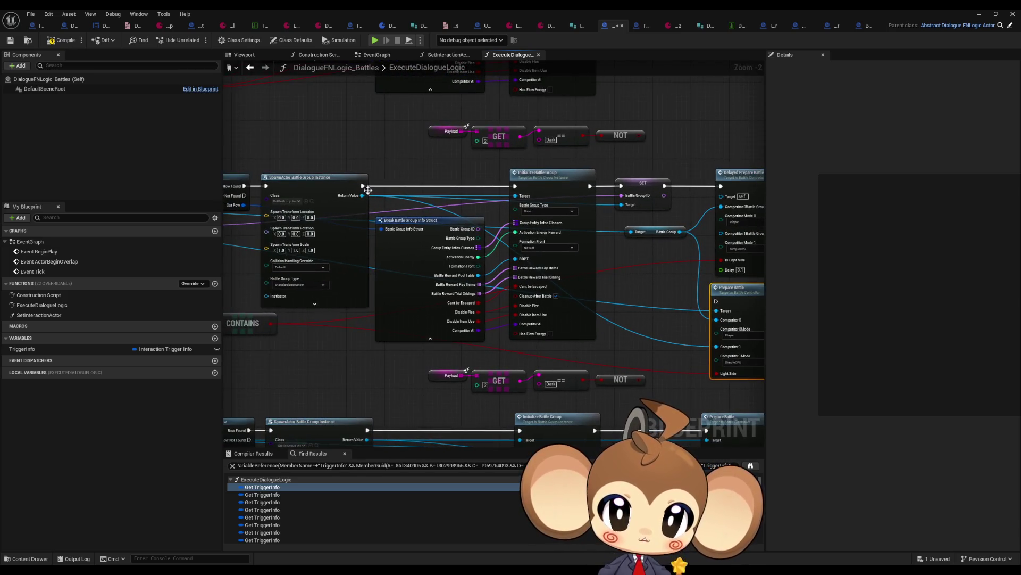
{"action": "left_click_drag", "start_coordinate": [687, 265], "coordinate": [542, 261]}
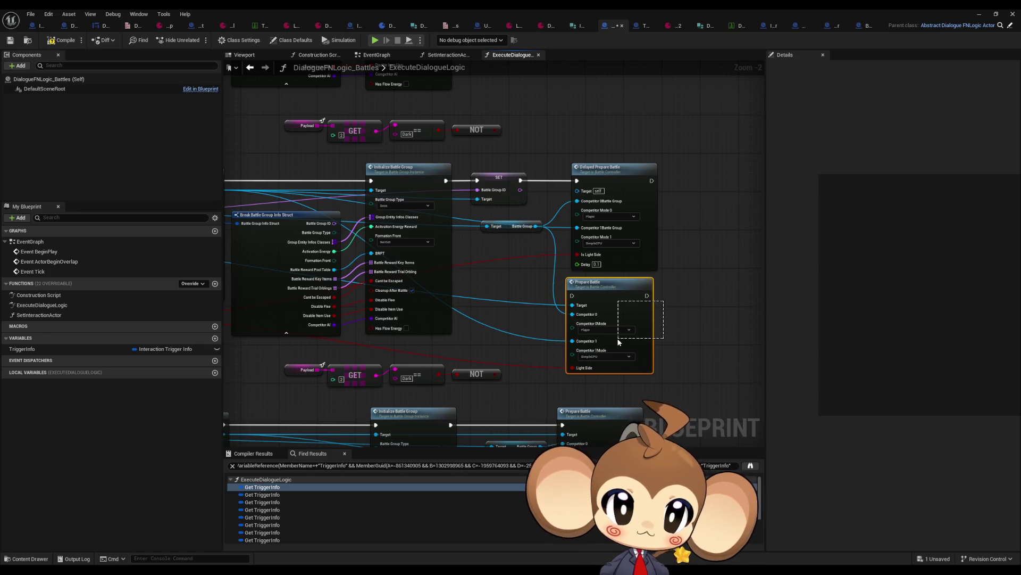
{"action": "key", "text": "Delete"}
{"action": "mouse_move", "coordinate": [576, 191]}
{"action": "left_mouse_down"}
{"action": "mouse_move", "coordinate": [235, 194]}
{"action": "mouse_move", "coordinate": [517, 195]}
{"action": "left_mouse_up"}
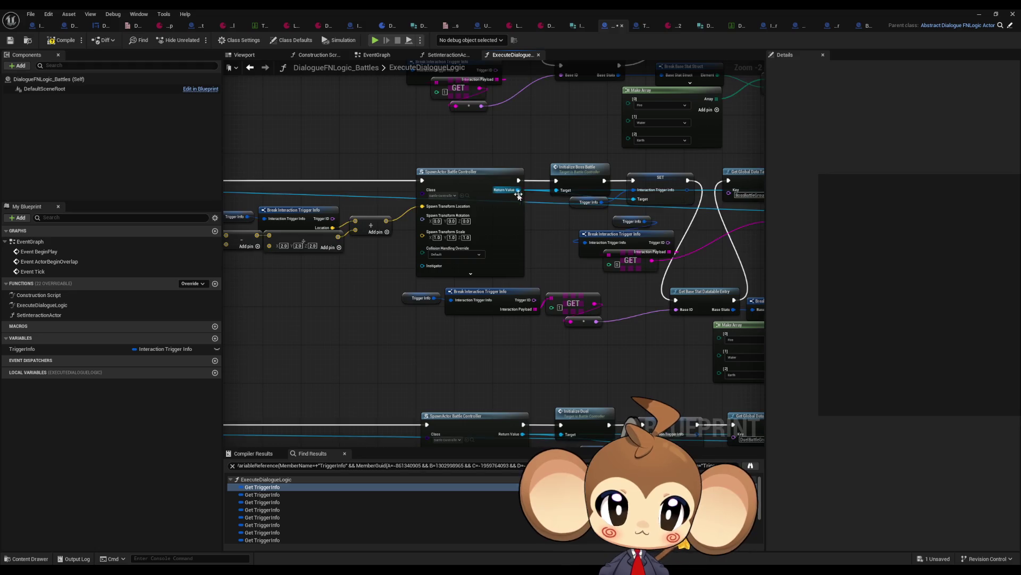
Paste Delayed Prepare Battle into the lower branch and feed the NOT result into Is Light Side
{"action": "scroll", "coordinate": [559, 248], "scroll_direction": "down", "scroll_amount": 4}
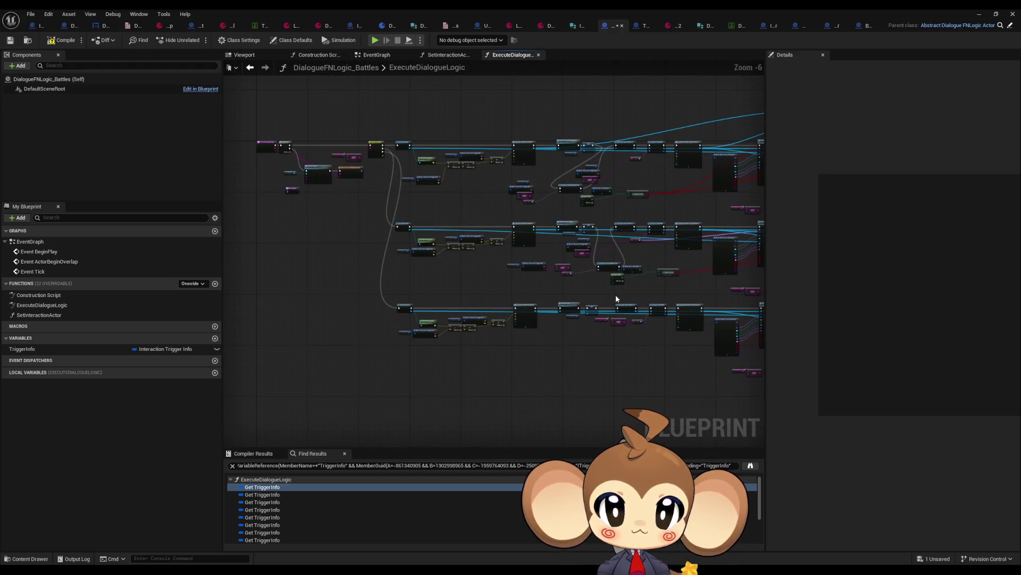
{"action": "mouse_move", "coordinate": [615, 295]}
{"action": "left_mouse_down"}
{"action": "mouse_move", "coordinate": [617, 340]}
{"action": "mouse_move", "coordinate": [526, 344]}
{"action": "mouse_move", "coordinate": [426, 420]}
{"action": "left_mouse_up"}
{"action": "scroll", "coordinate": [499, 365], "scroll_direction": "up", "scroll_amount": 2}
{"action": "left_click_drag", "start_coordinate": [597, 252], "coordinate": [567, 178]}
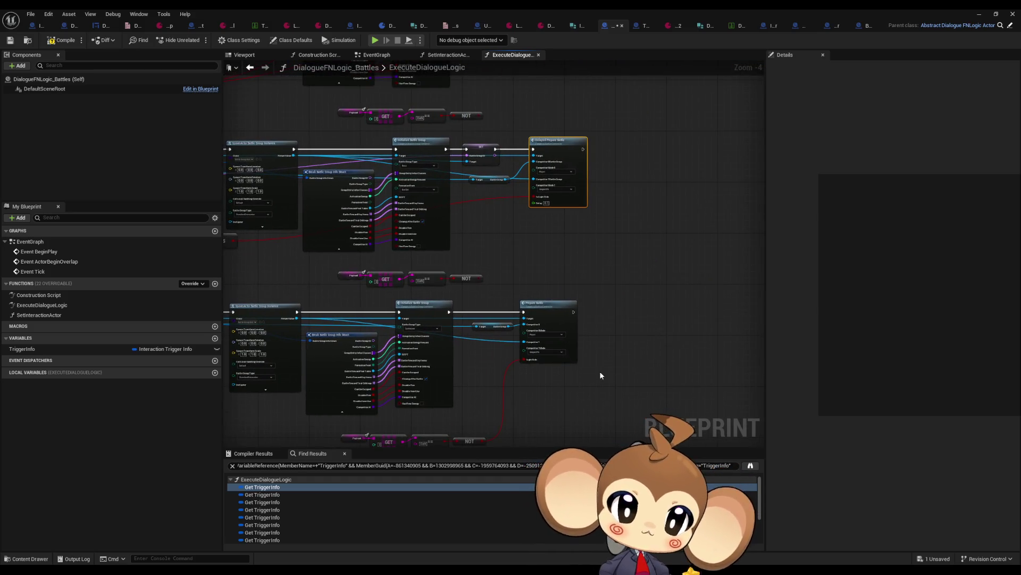
{"action": "key", "text": "ctrl+x"}
{"action": "key", "text": "ctrl+v"}
{"action": "scroll", "coordinate": [548, 425], "scroll_direction": "up", "scroll_amount": 2}
{"action": "mouse_move", "coordinate": [443, 404]}
{"action": "left_mouse_down"}
{"action": "mouse_move", "coordinate": [490, 413]}
{"action": "mouse_move", "coordinate": [609, 382]}
{"action": "left_mouse_up"}
Wire the battle groups into Competitor 1 and Competitor 0 Battle Group inputs
{"action": "scroll", "coordinate": [531, 381], "scroll_direction": "up", "scroll_amount": 1}
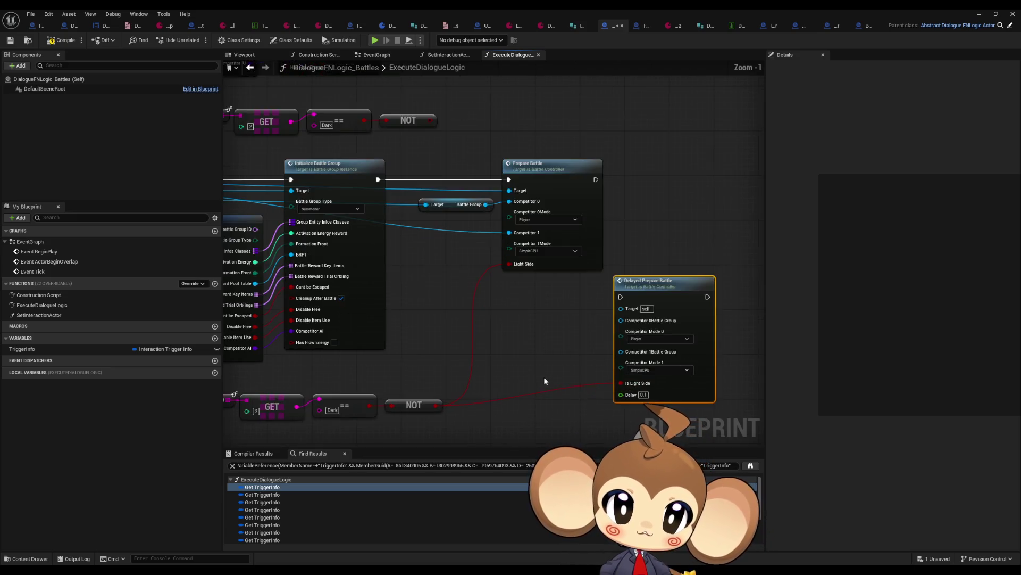
{"action": "scroll", "coordinate": [544, 380], "scroll_direction": "down", "scroll_amount": 1}
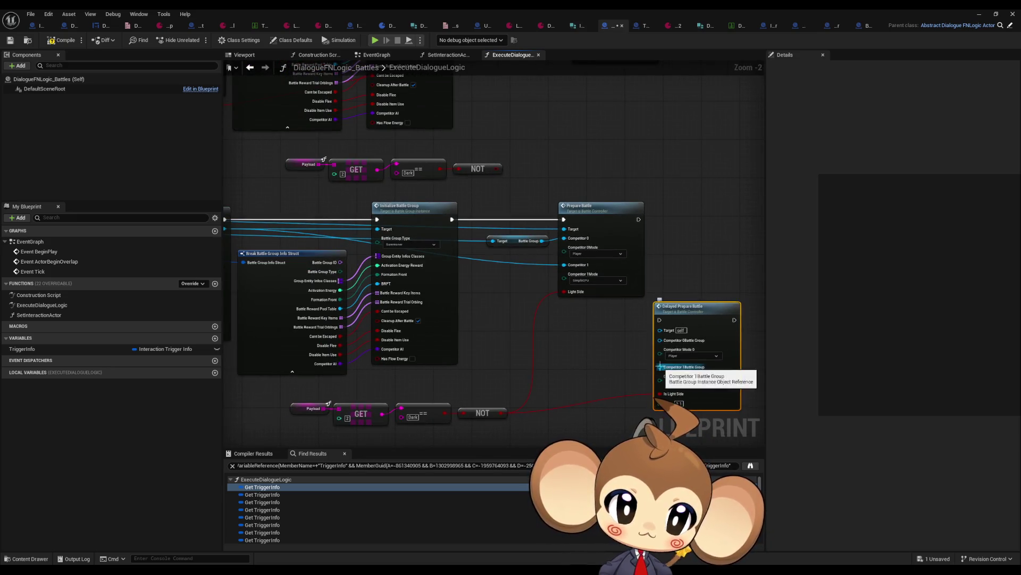
{"action": "mouse_move", "coordinate": [660, 367]}
{"action": "left_mouse_down"}
{"action": "mouse_move", "coordinate": [524, 307]}
{"action": "mouse_move", "coordinate": [225, 228]}
{"action": "left_mouse_up"}
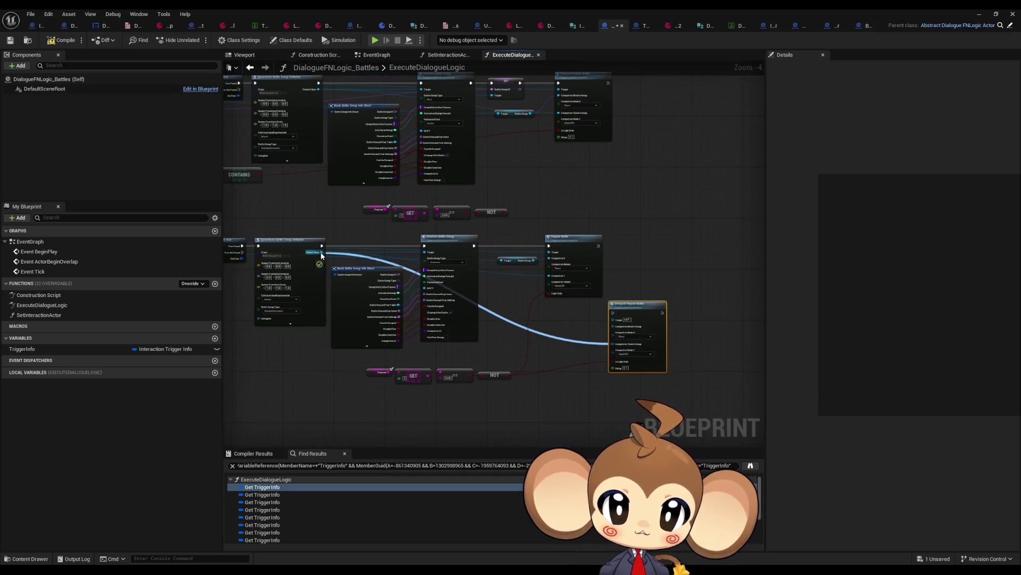
{"action": "scroll", "coordinate": [527, 293], "scroll_direction": "up", "scroll_amount": 1}
{"action": "mouse_move", "coordinate": [557, 239]}
{"action": "left_mouse_down"}
{"action": "mouse_move", "coordinate": [687, 357]}
{"action": "mouse_move", "coordinate": [451, 275]}
{"action": "mouse_move", "coordinate": [337, 251]}
{"action": "mouse_move", "coordinate": [342, 274]}
{"action": "mouse_move", "coordinate": [415, 248]}
{"action": "left_mouse_up"}
Route Initialize Battle Group's execution into Delayed Prepare Battle, delete the old Prepare Battle, and save
{"action": "scroll", "coordinate": [415, 247], "scroll_direction": "down", "scroll_amount": 4}
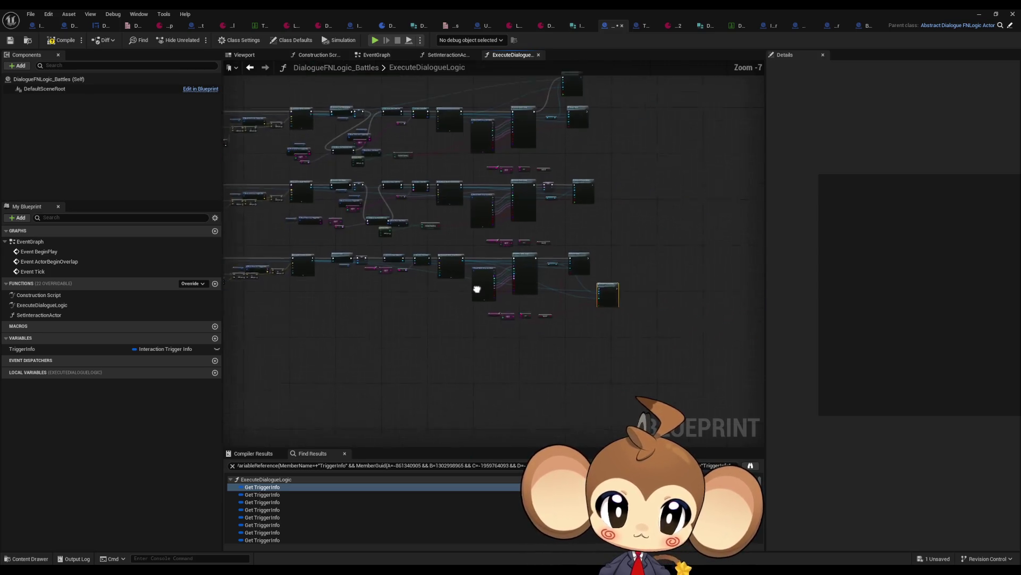
{"action": "scroll", "coordinate": [367, 226], "scroll_direction": "up", "scroll_amount": 4}
{"action": "mouse_move", "coordinate": [336, 219]}
{"action": "left_mouse_down"}
{"action": "mouse_move", "coordinate": [545, 320]}
{"action": "mouse_move", "coordinate": [492, 213]}
{"action": "mouse_move", "coordinate": [480, 215]}
{"action": "left_mouse_up"}
{"action": "left_click", "coordinate": [479, 206]}
{"action": "key", "text": "Delete"}
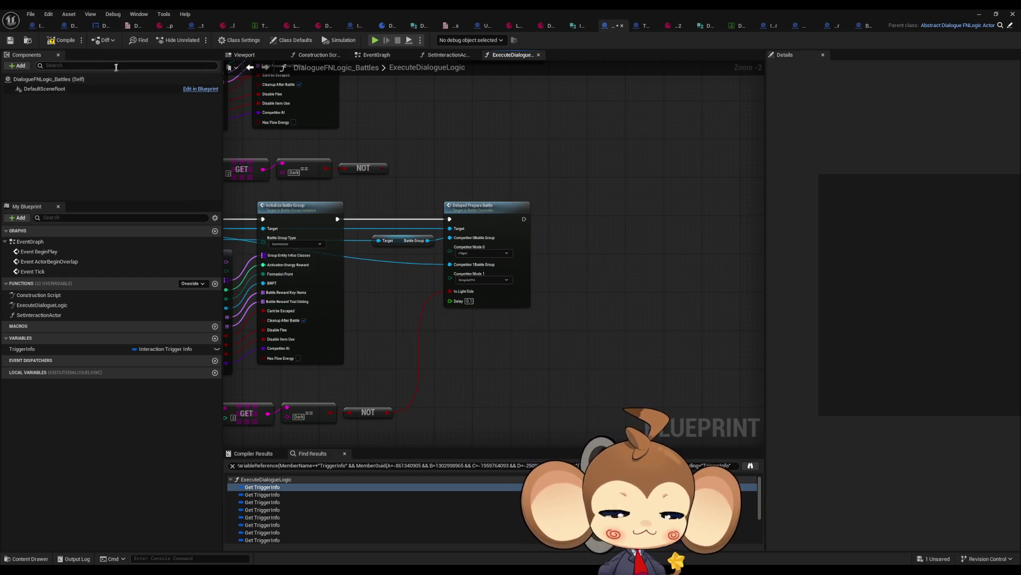
{"action": "key", "text": "ctrl+s"}
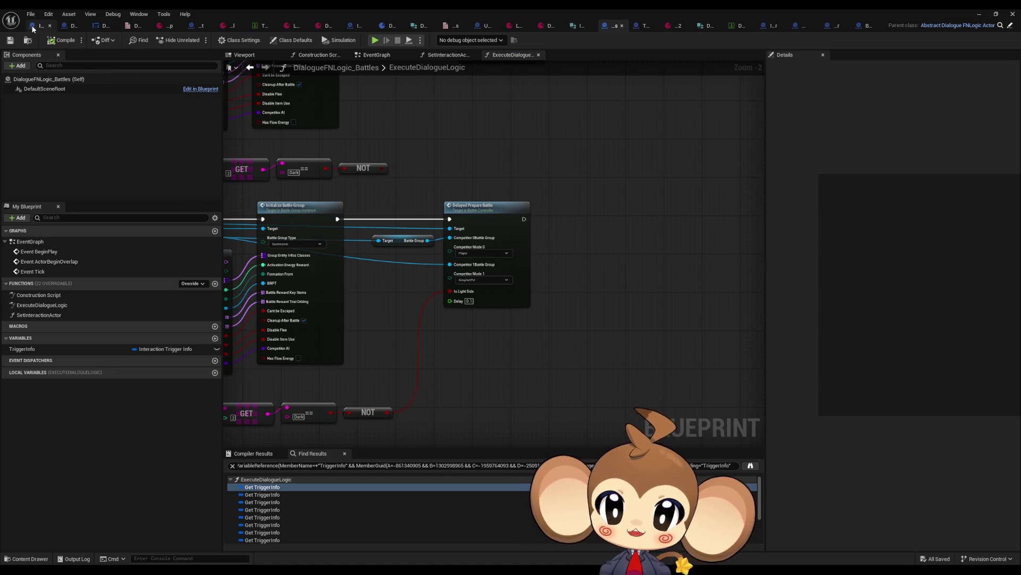
{"action": "left_click", "coordinate": [38, 27]}
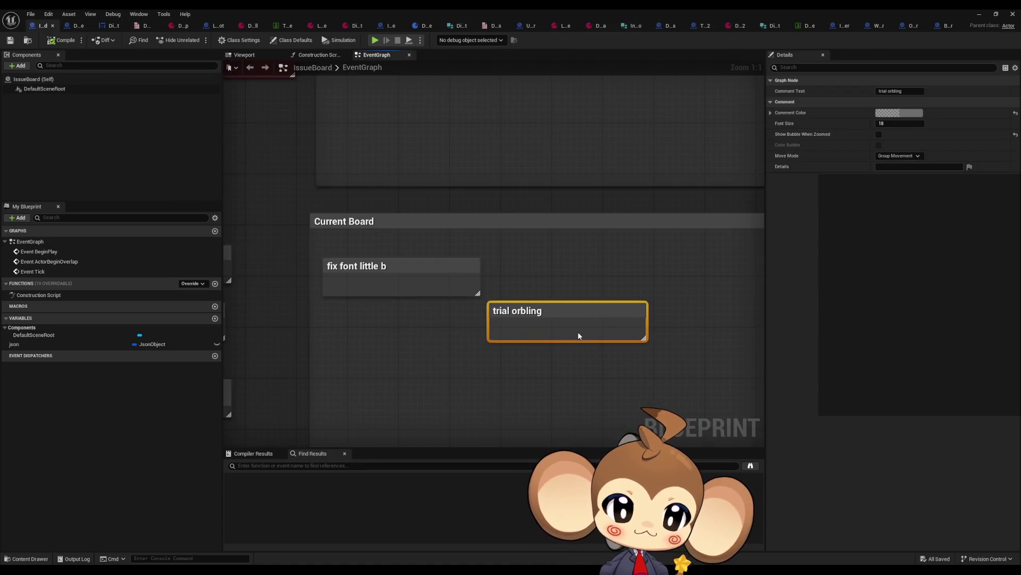
Delete the 'trial orbling' card, select 'fix font little b', and drag FontForge onscreen
{"action": "key", "text": "Delete"}
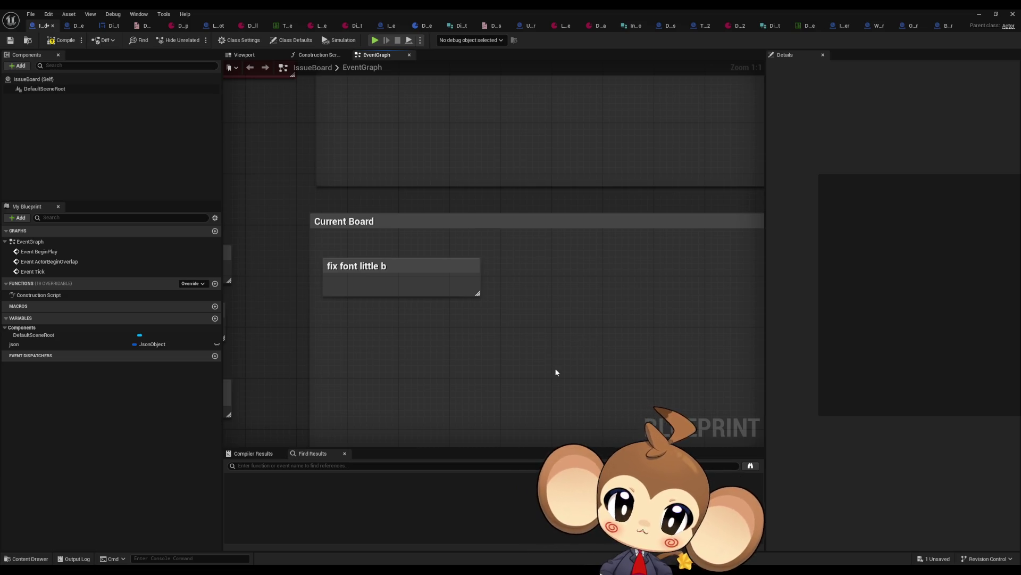
{"action": "left_click_drag", "start_coordinate": [380, 255], "coordinate": [468, 307]}
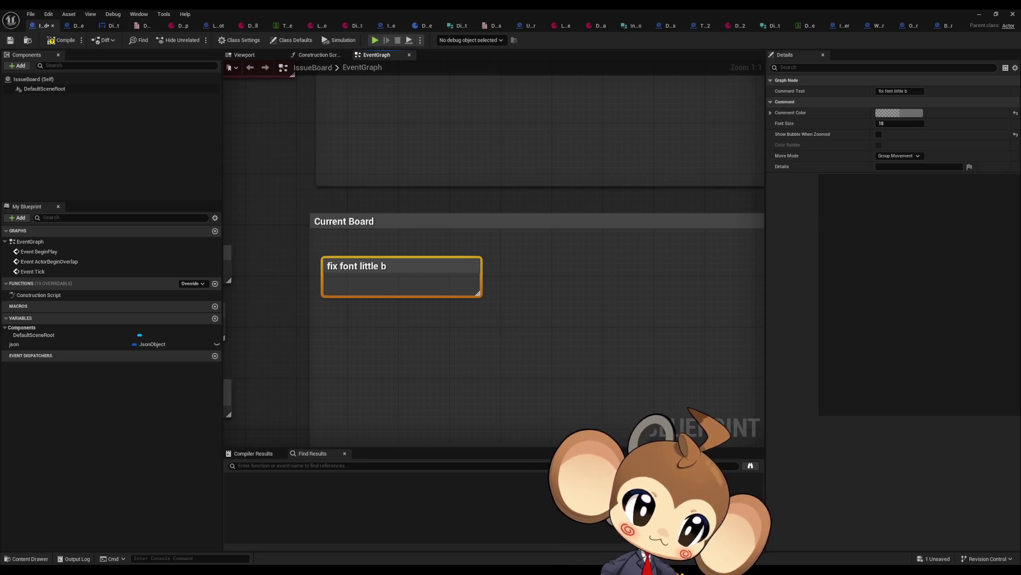
{"action": "left_click_drag", "start_coordinate": [1020, 209], "coordinate": [449, 209]}
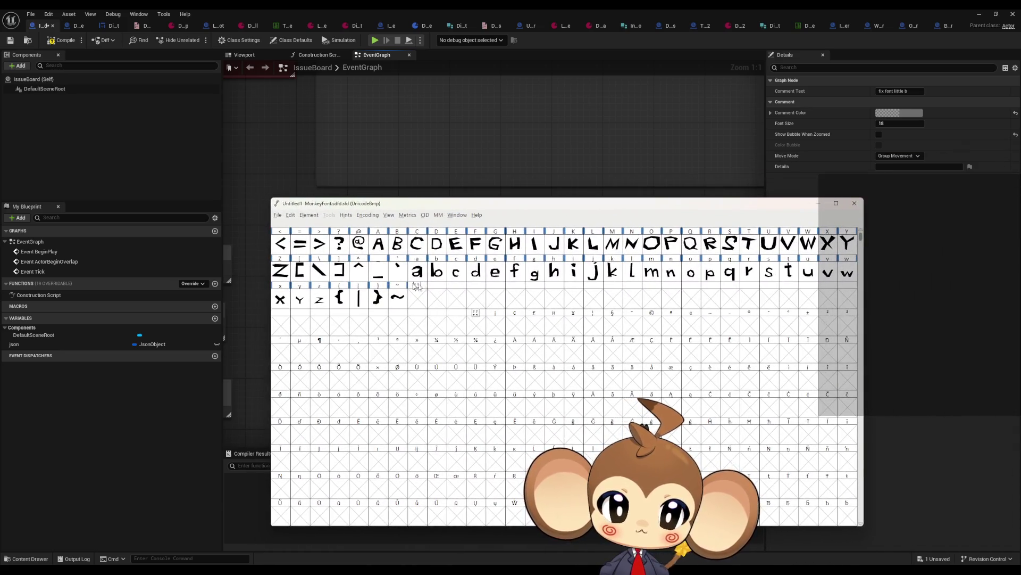
Open the lowercase b glyph and raise its bowl's join points so the bowl meets the stem higher
{"action": "left_click", "coordinate": [439, 277]}
{"action": "double_click", "coordinate": [439, 277]}
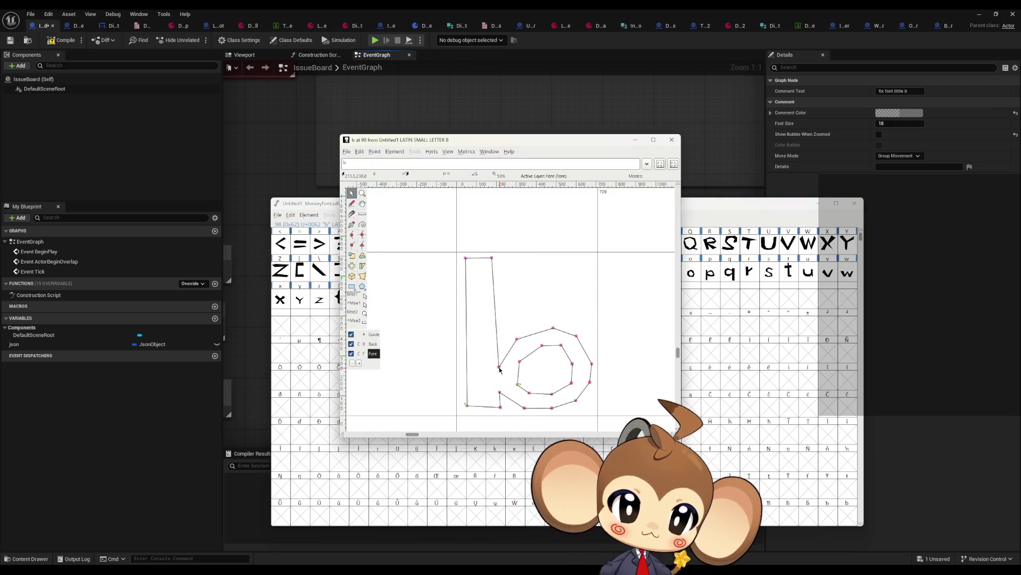
{"action": "mouse_move", "coordinate": [499, 369]}
{"action": "left_mouse_down"}
{"action": "mouse_move", "coordinate": [496, 319]}
{"action": "mouse_move", "coordinate": [501, 379]}
{"action": "left_mouse_up"}
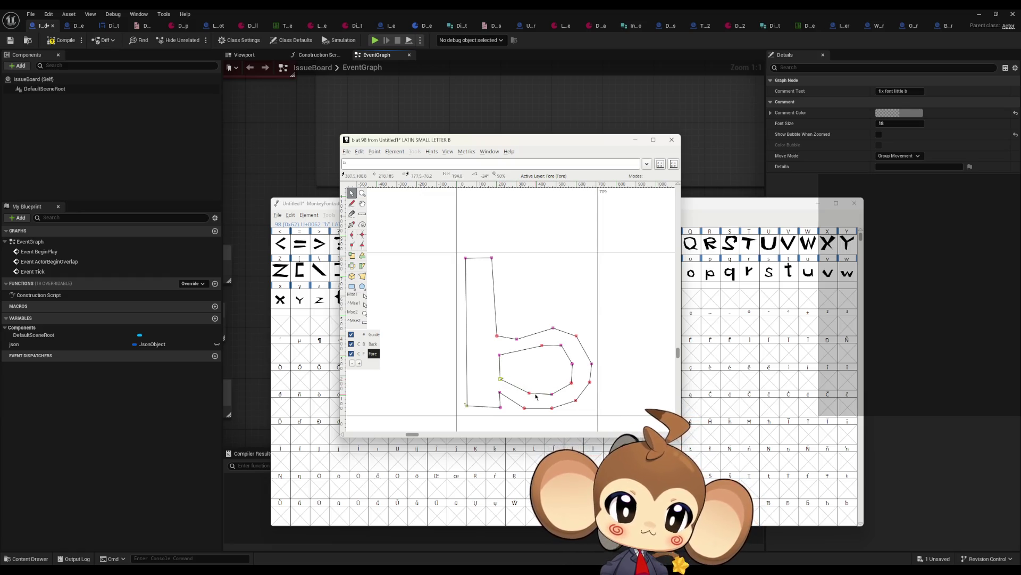
{"action": "mouse_move", "coordinate": [518, 340]}
{"action": "left_mouse_down"}
{"action": "mouse_move", "coordinate": [515, 331]}
{"action": "mouse_move", "coordinate": [520, 347]}
{"action": "mouse_move", "coordinate": [553, 342]}
{"action": "left_mouse_up"}
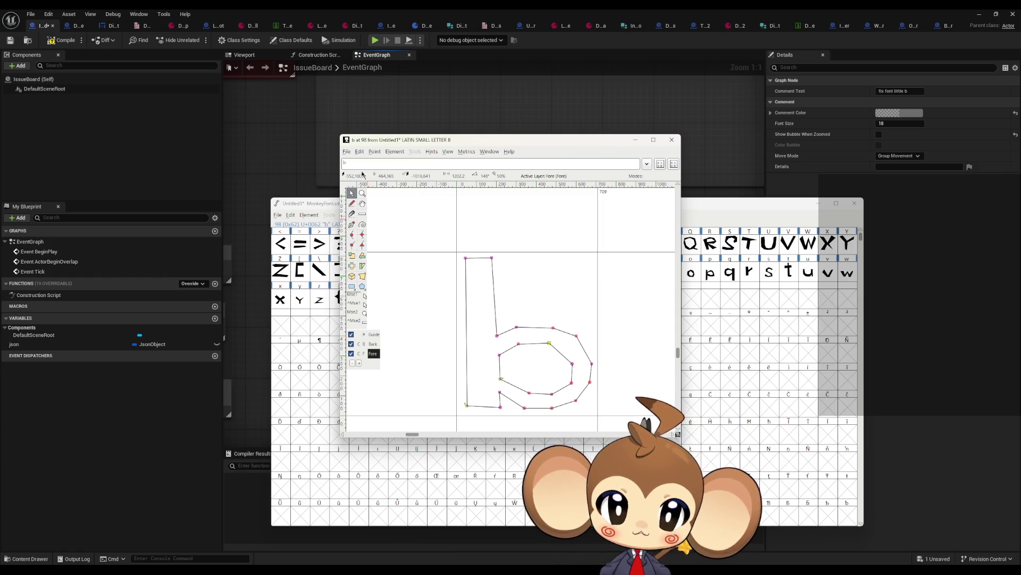
{"action": "left_click", "coordinate": [347, 152]}
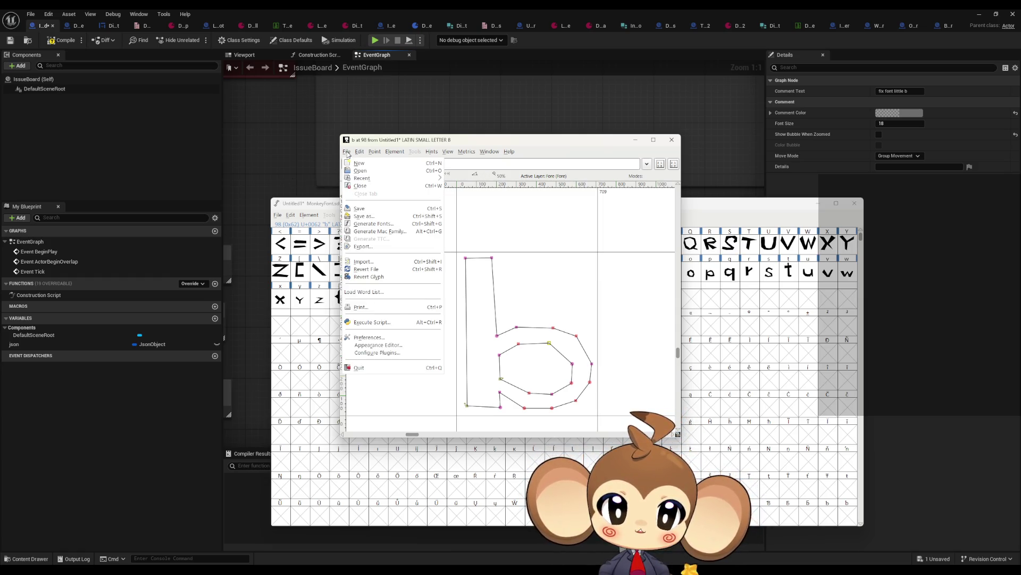
Save the font and generate it over the existing MonkeyFont.ttf
{"action": "left_click", "coordinate": [360, 209]}
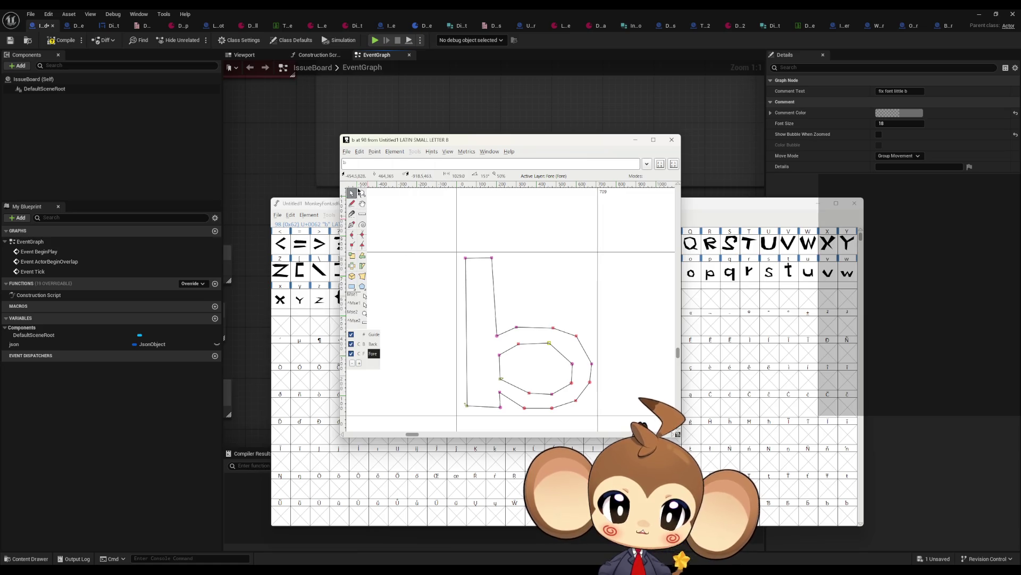
{"action": "left_click", "coordinate": [346, 152]}
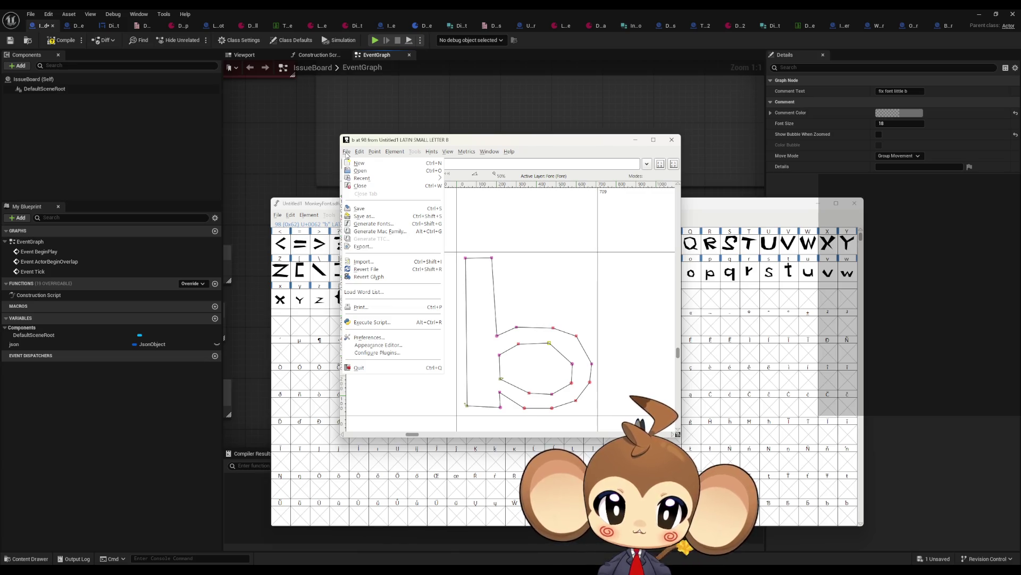
{"action": "left_click", "coordinate": [394, 224]}
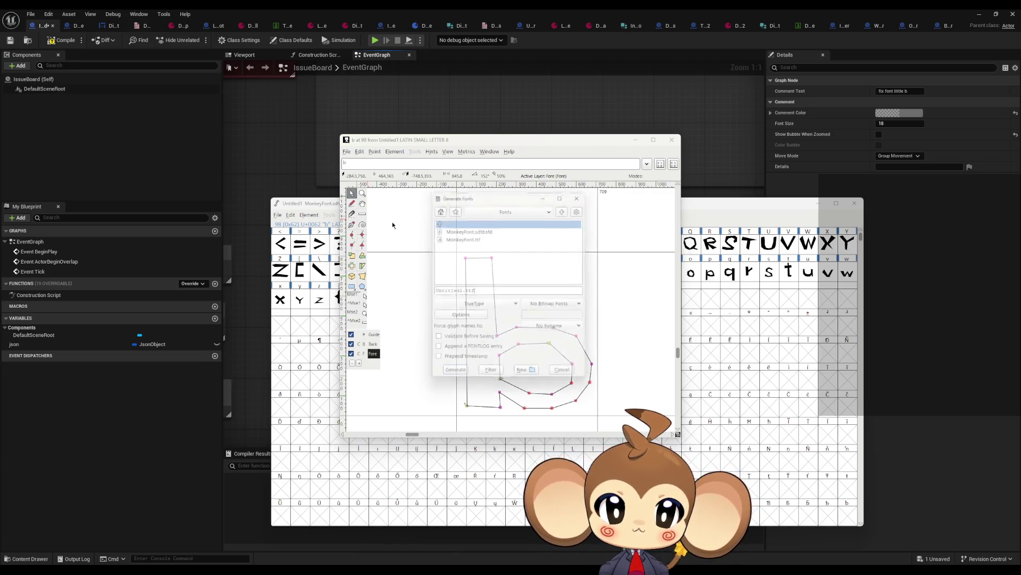
{"action": "left_click", "coordinate": [473, 237]}
{"action": "left_click", "coordinate": [454, 377]}
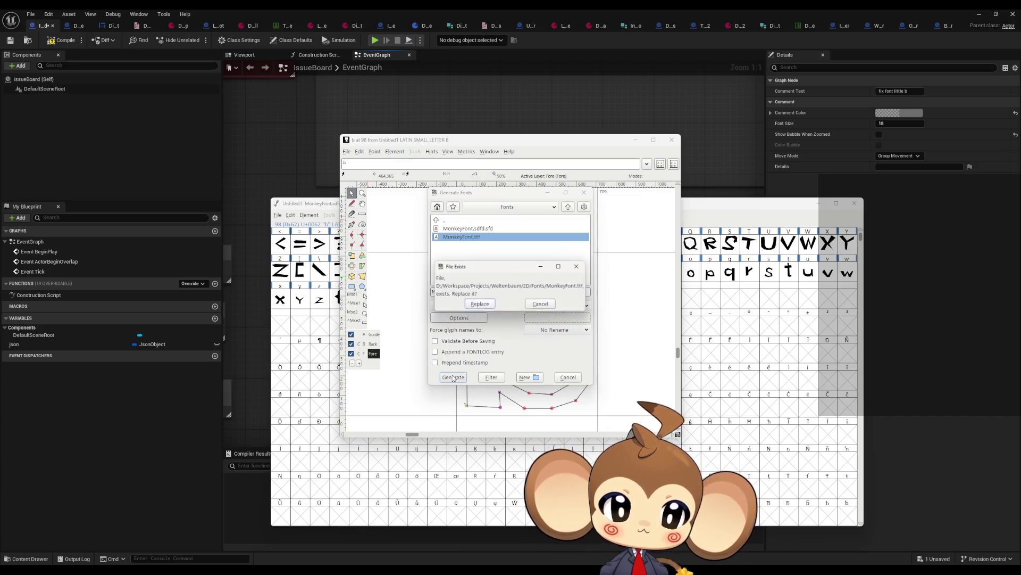
{"action": "left_click", "coordinate": [481, 303]}
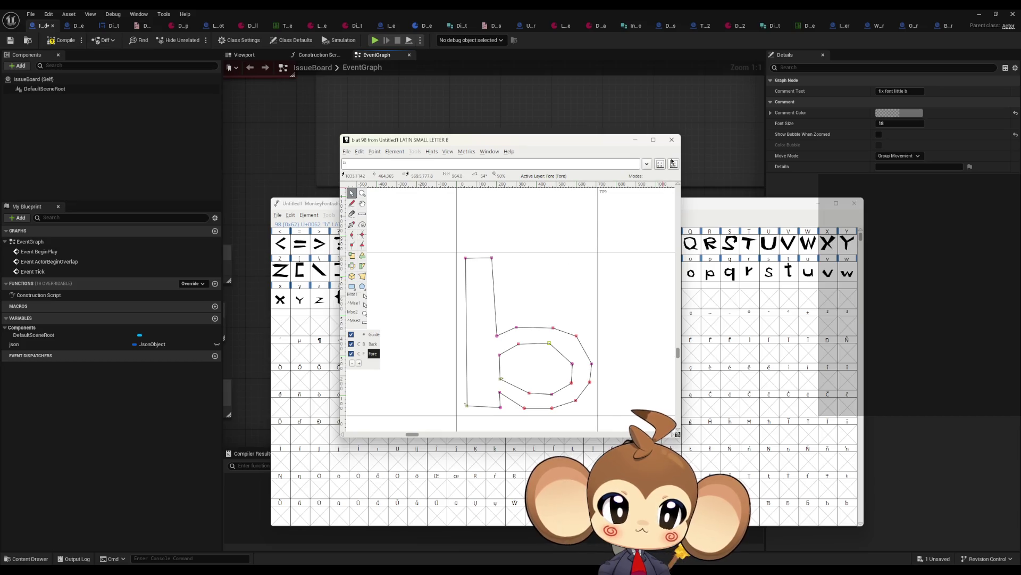
Close the b glyph editor, save all fonts, and close FontForge's font window
{"action": "left_click", "coordinate": [672, 140]}
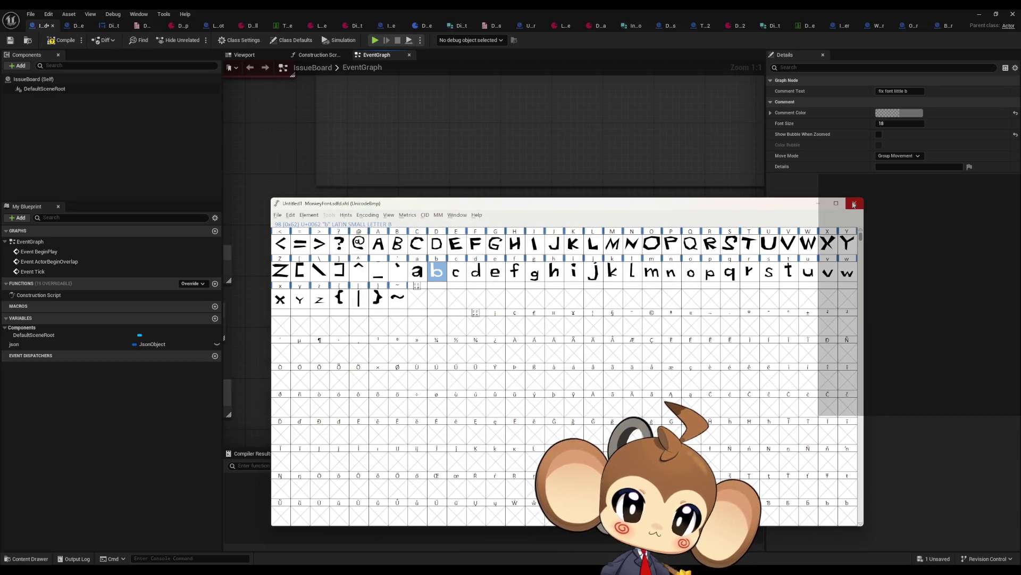
{"action": "left_click", "coordinate": [277, 215]}
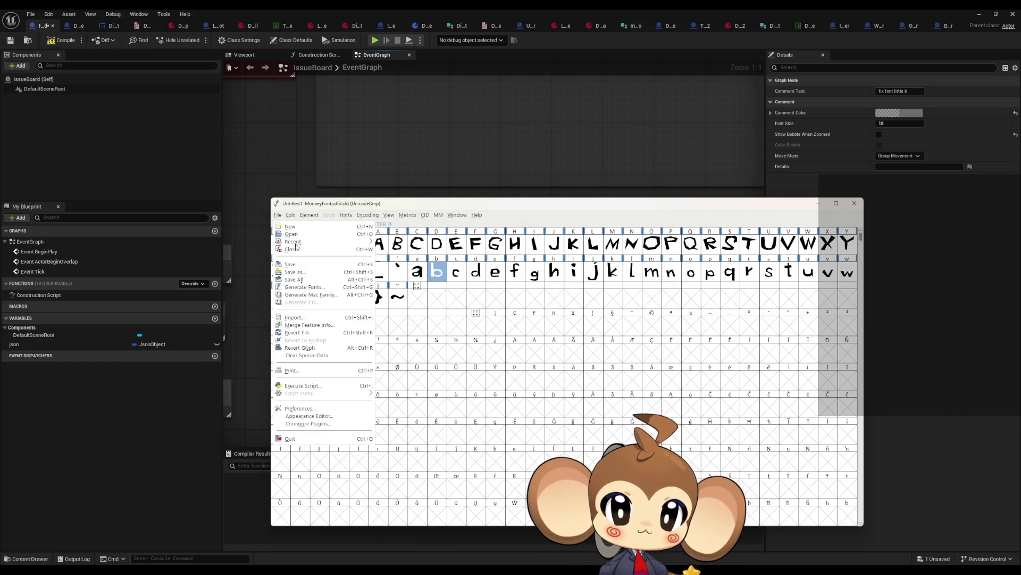
{"action": "left_click", "coordinate": [297, 280]}
{"action": "left_click", "coordinate": [443, 302]}
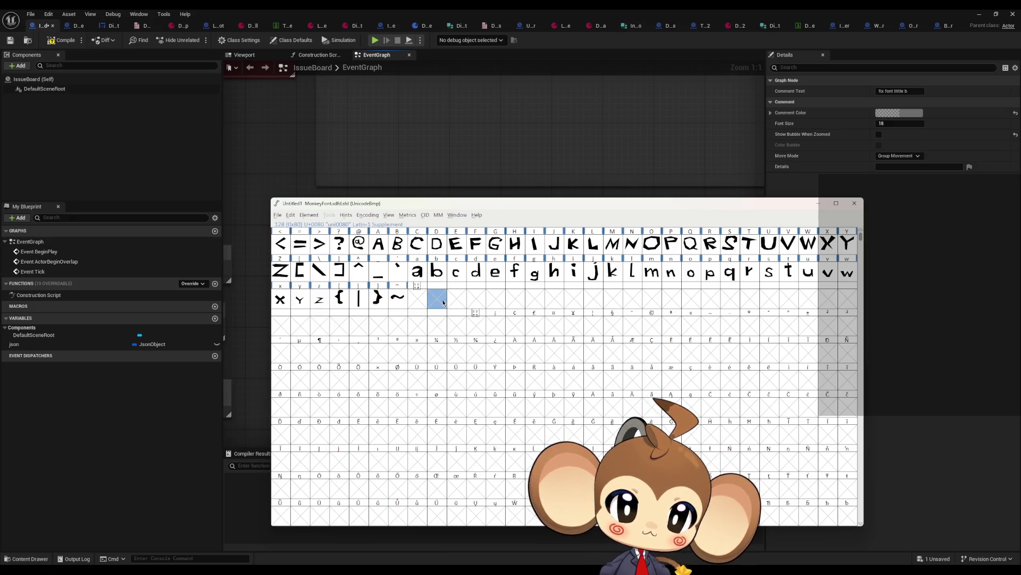
{"action": "left_click", "coordinate": [854, 202]}
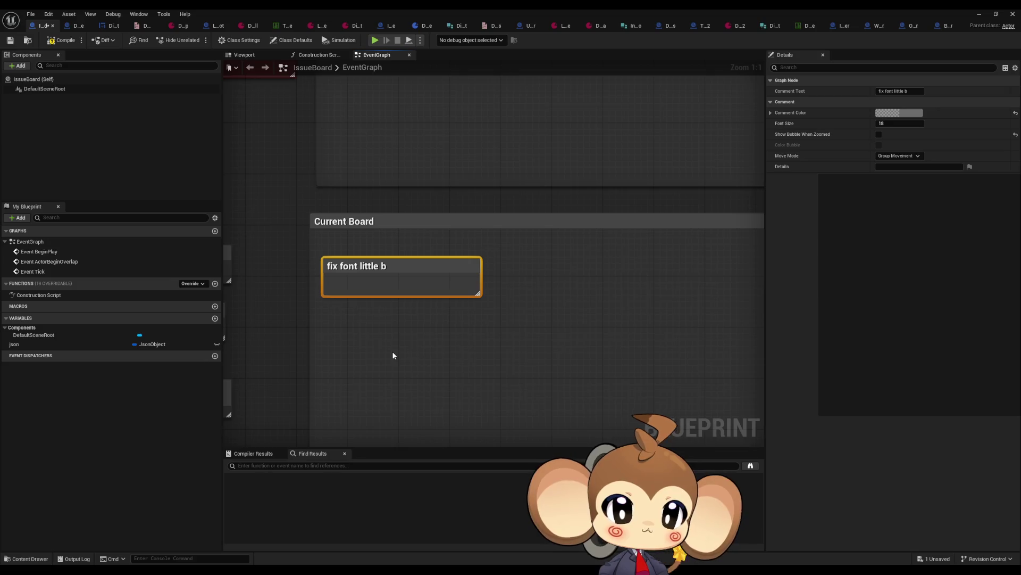
Restore and move the Blueprint editor aside, and close the Blueprint Debugger
{"action": "double_click", "coordinate": [542, 33]}
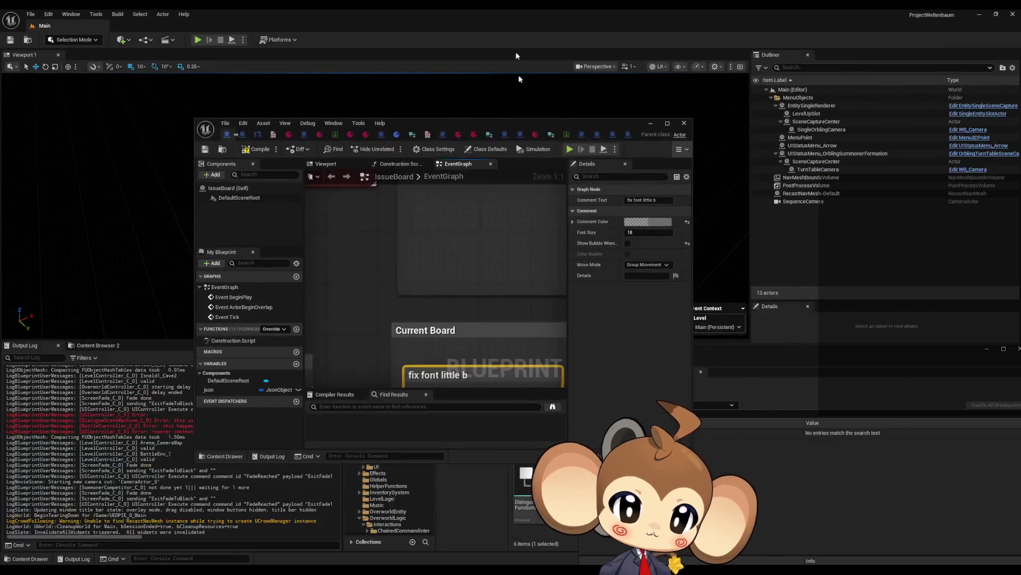
{"action": "left_click_drag", "start_coordinate": [619, 135], "coordinate": [475, 119]}
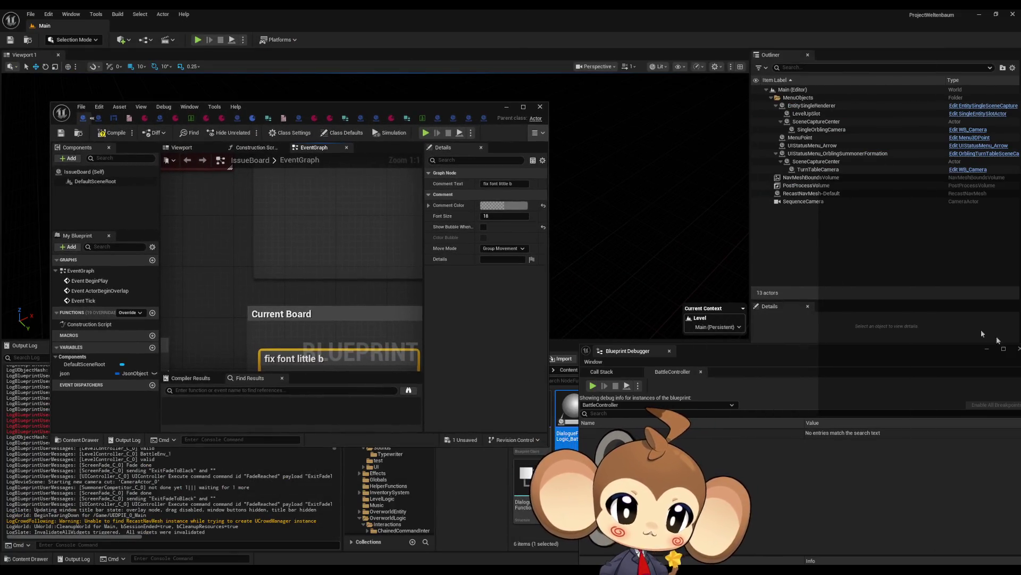
{"action": "left_click", "coordinate": [1018, 349]}
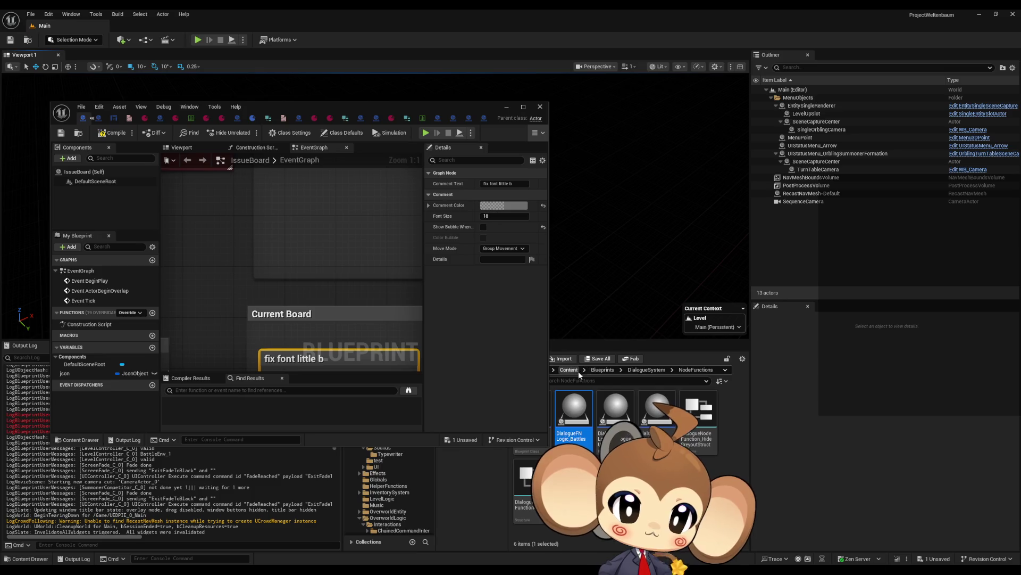
Reimport the MonkeyFont font face in Content/Fonts from MonkeyFont.ttf
{"action": "double_click", "coordinate": [616, 404]}
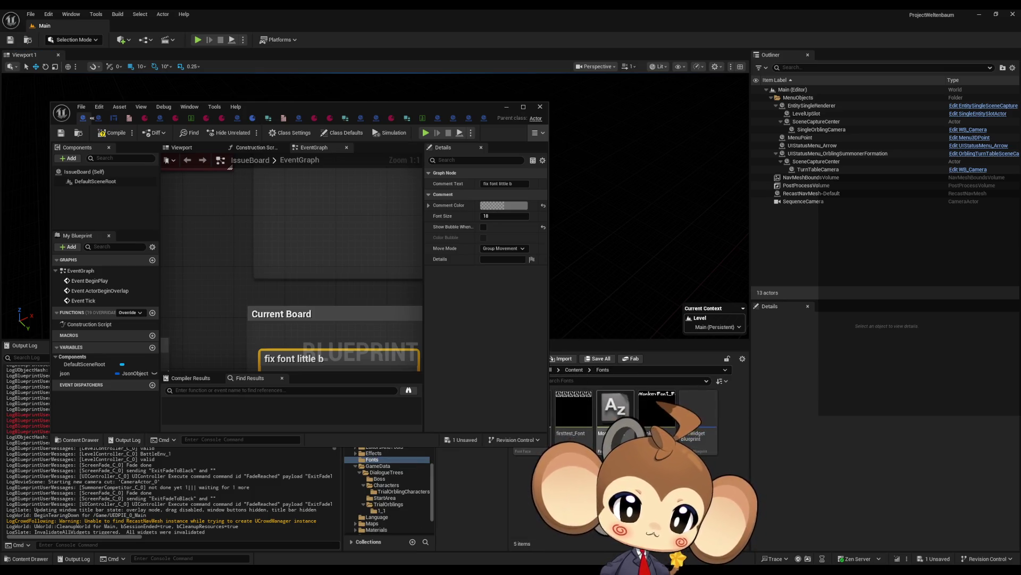
{"action": "right_click", "coordinate": [665, 410]}
{"action": "left_click", "coordinate": [616, 407]}
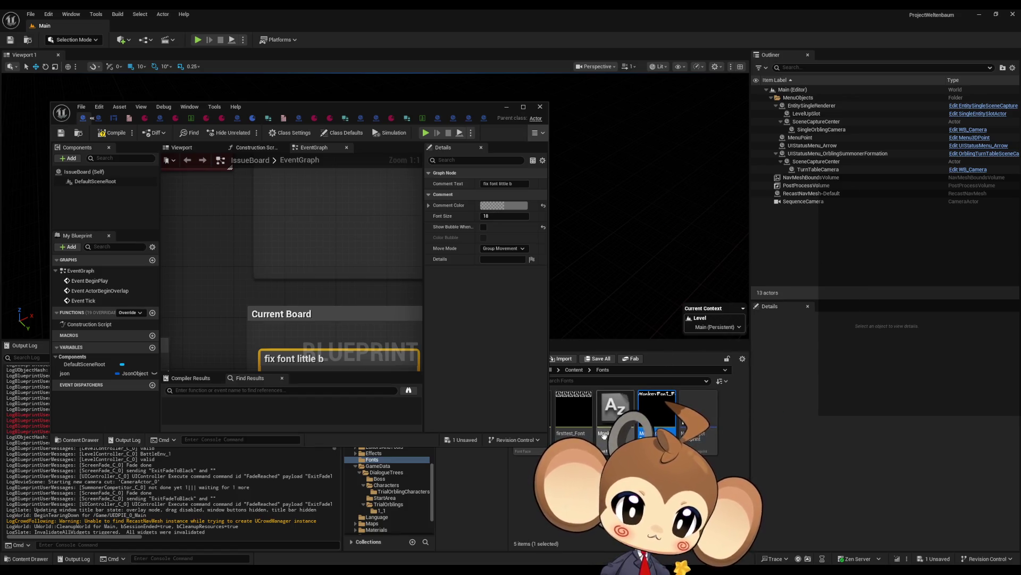
{"action": "right_click", "coordinate": [616, 410]}
{"action": "left_click", "coordinate": [663, 201]}
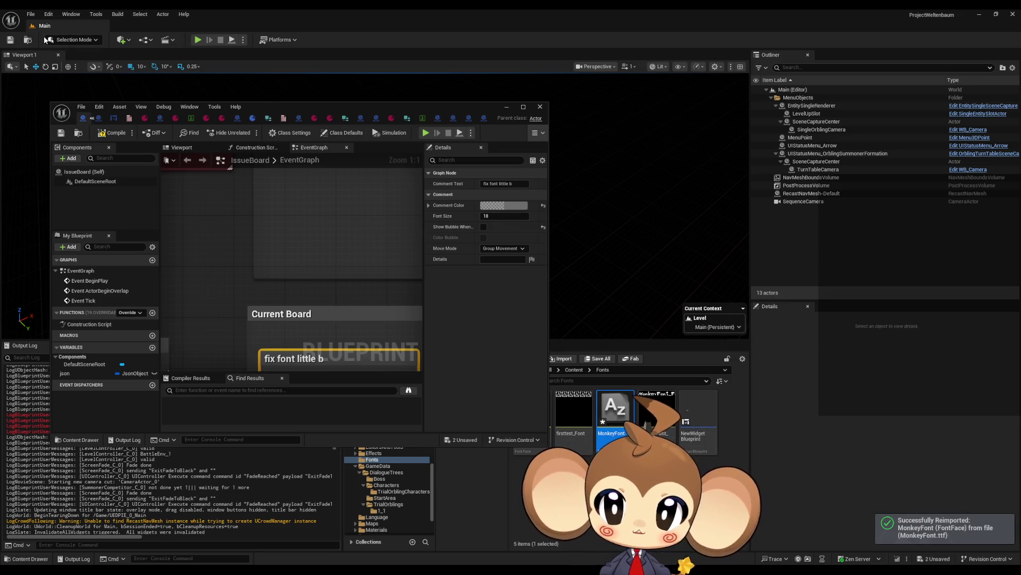
{"action": "left_click", "coordinate": [30, 15]}
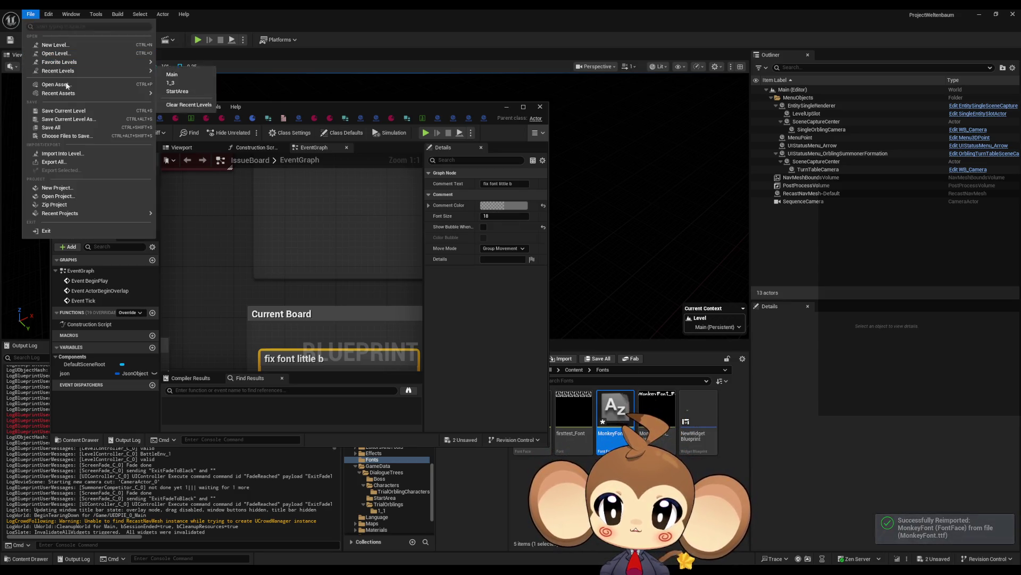
Save all assets and open LevelObjectCollectionRoot's DeveloperThings function graph
{"action": "left_click", "coordinate": [64, 129]}
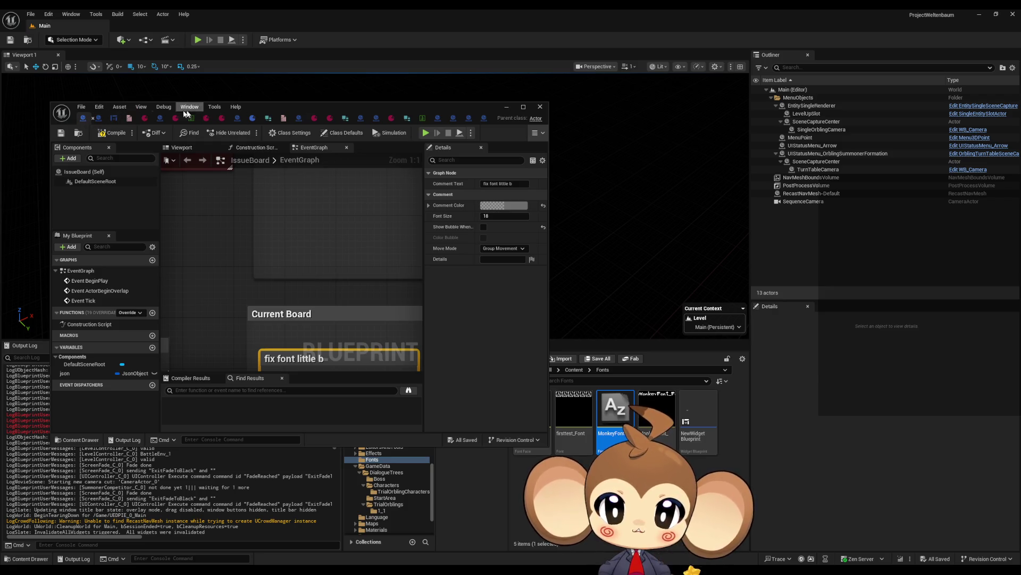
{"action": "left_click", "coordinate": [158, 118]}
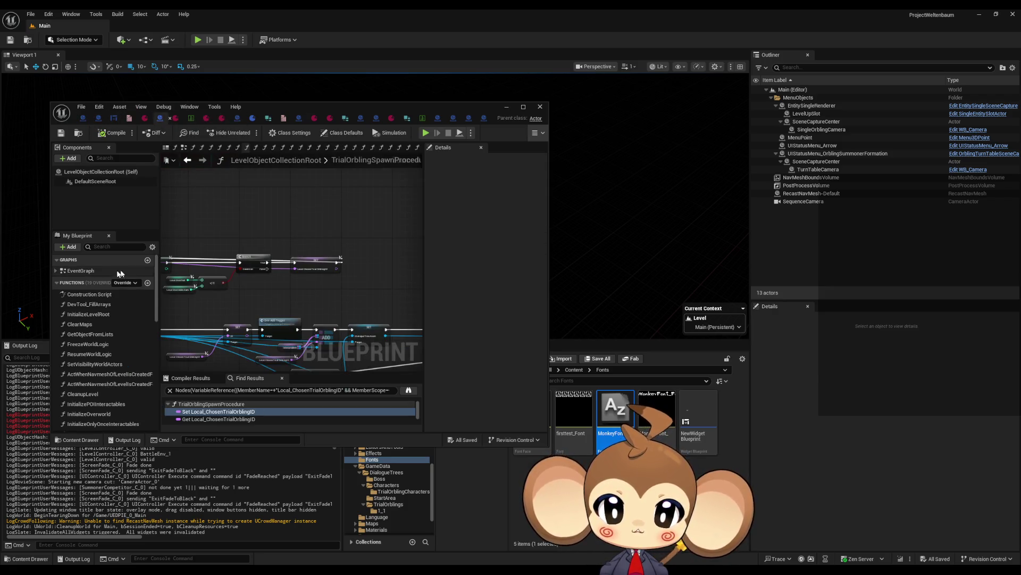
{"action": "left_click", "coordinate": [99, 314]}
{"action": "scroll", "coordinate": [101, 309], "scroll_direction": "down", "scroll_amount": 10}
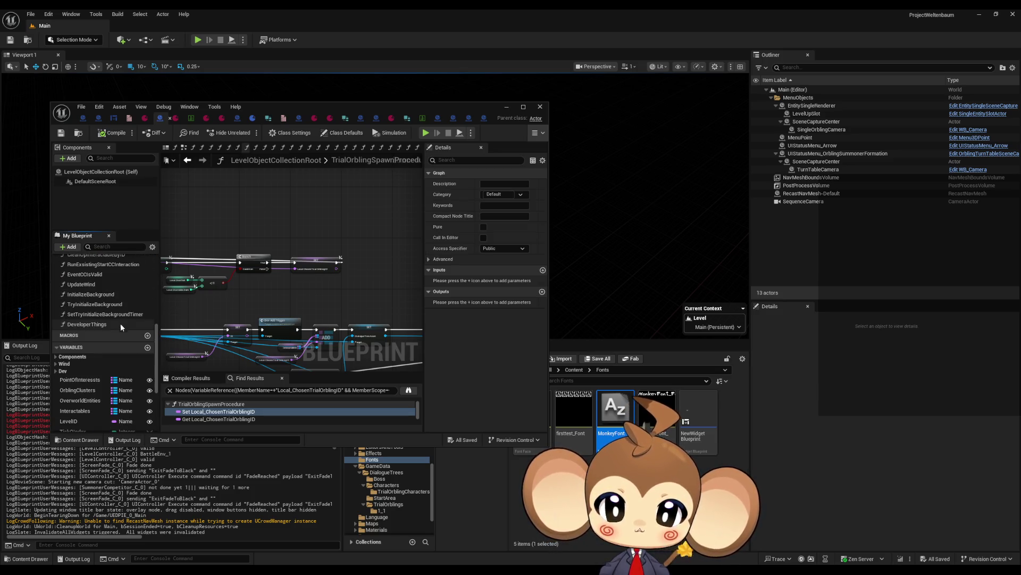
{"action": "double_click", "coordinate": [94, 325]}
Browse the Dialogue Tree Asset list without changing it, then minimize the Blueprint window
{"action": "left_click", "coordinate": [300, 227]}
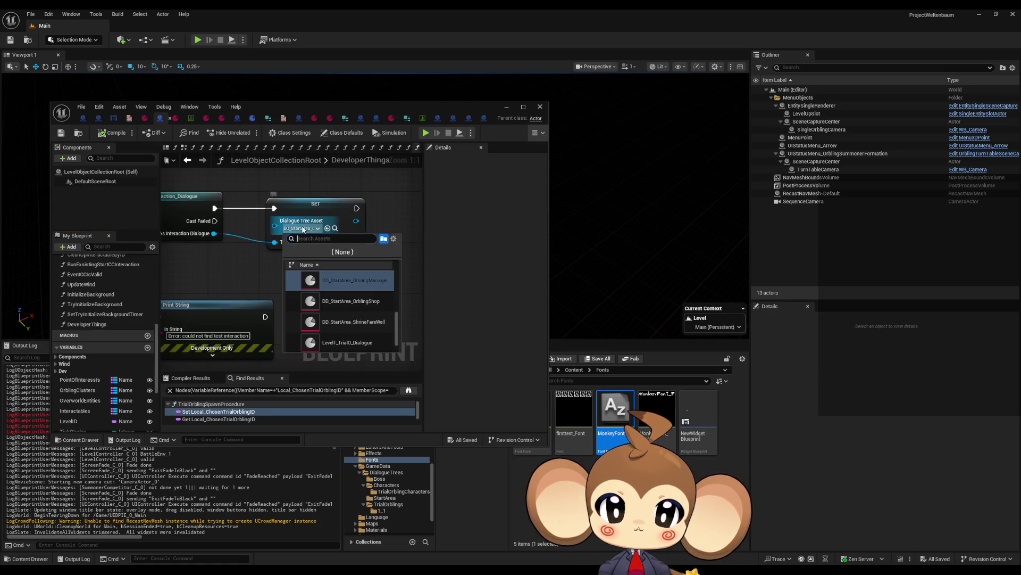
{"action": "scroll", "coordinate": [379, 304], "scroll_direction": "up", "scroll_amount": 5}
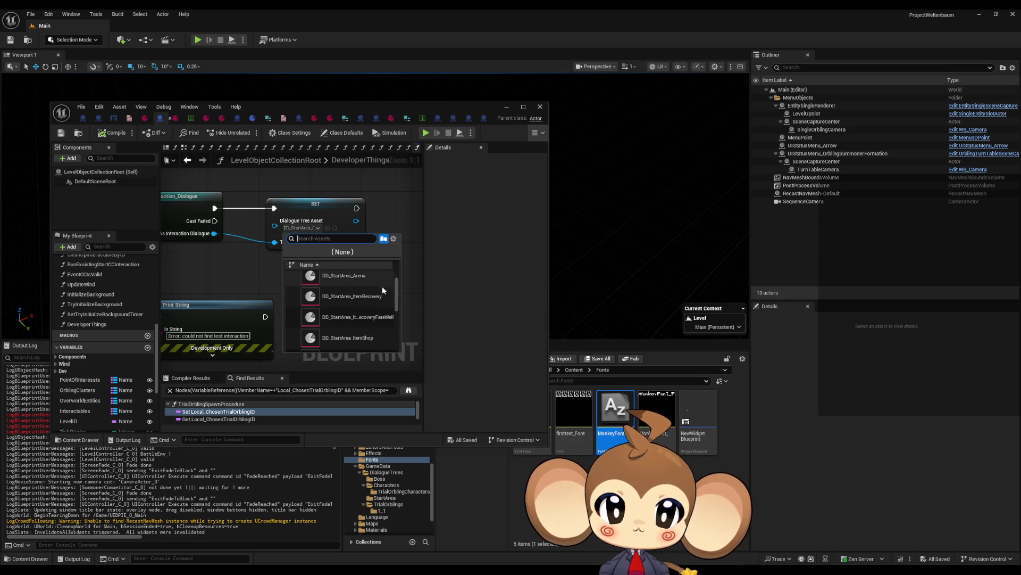
{"action": "scroll", "coordinate": [379, 306], "scroll_direction": "down", "scroll_amount": 1}
{"action": "scroll", "coordinate": [377, 312], "scroll_direction": "down", "scroll_amount": 3}
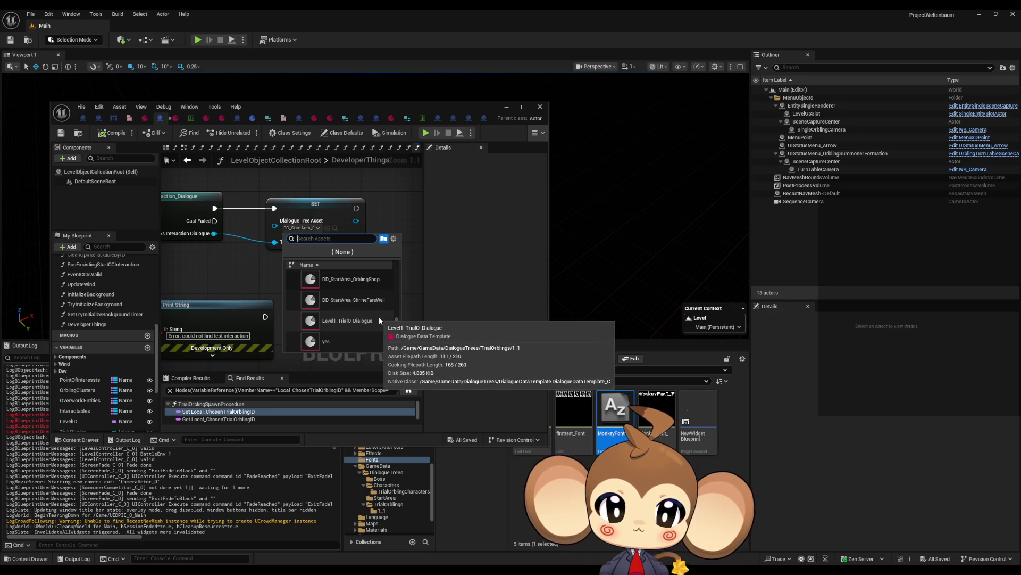
{"action": "scroll", "coordinate": [379, 316], "scroll_direction": "up", "scroll_amount": 1}
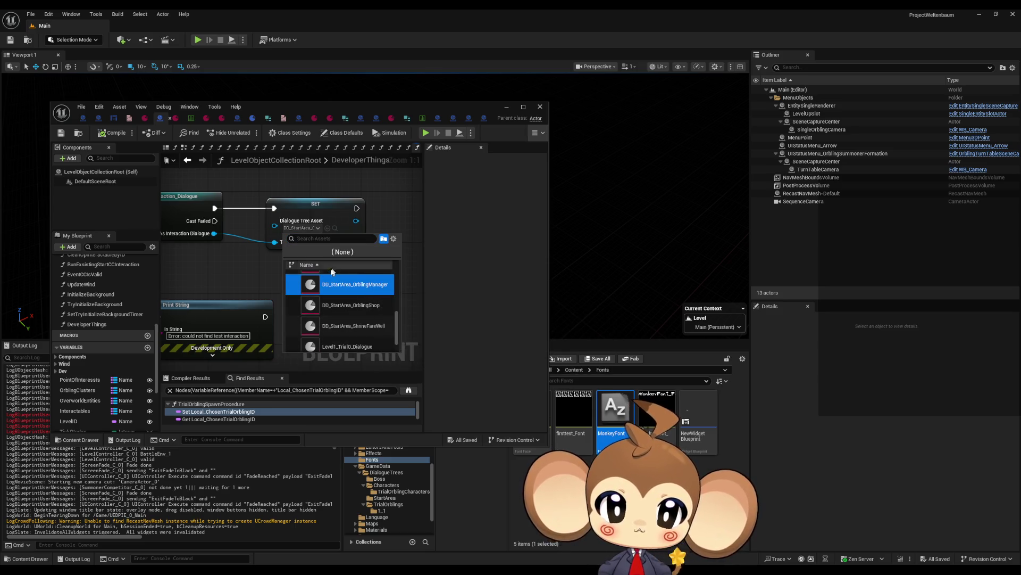
{"action": "left_click", "coordinate": [468, 148]}
{"action": "left_click", "coordinate": [508, 107]}
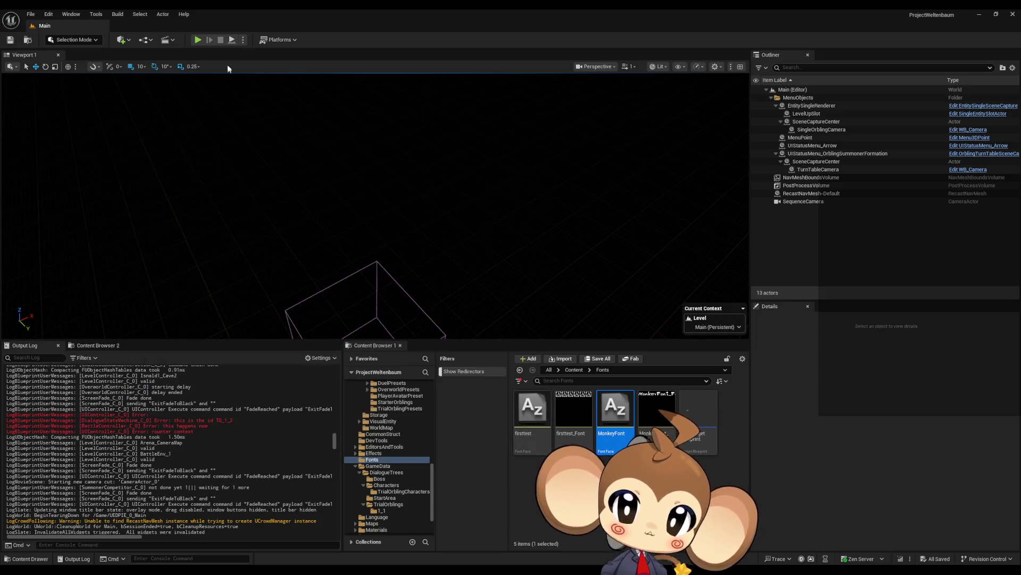
{"action": "left_click", "coordinate": [197, 40]}
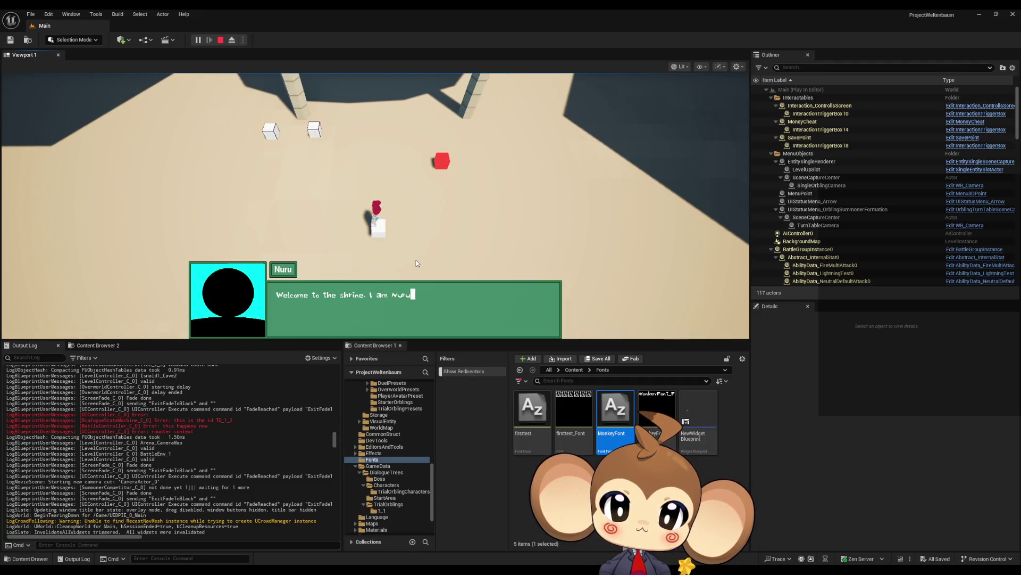
{"action": "key", "text": "space"}
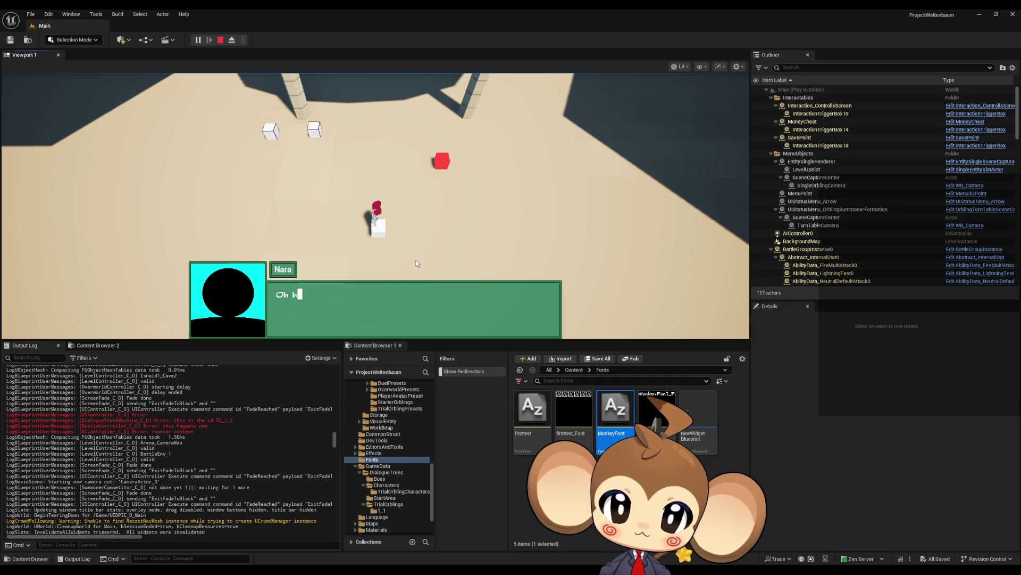
{"action": "key", "text": "space"}
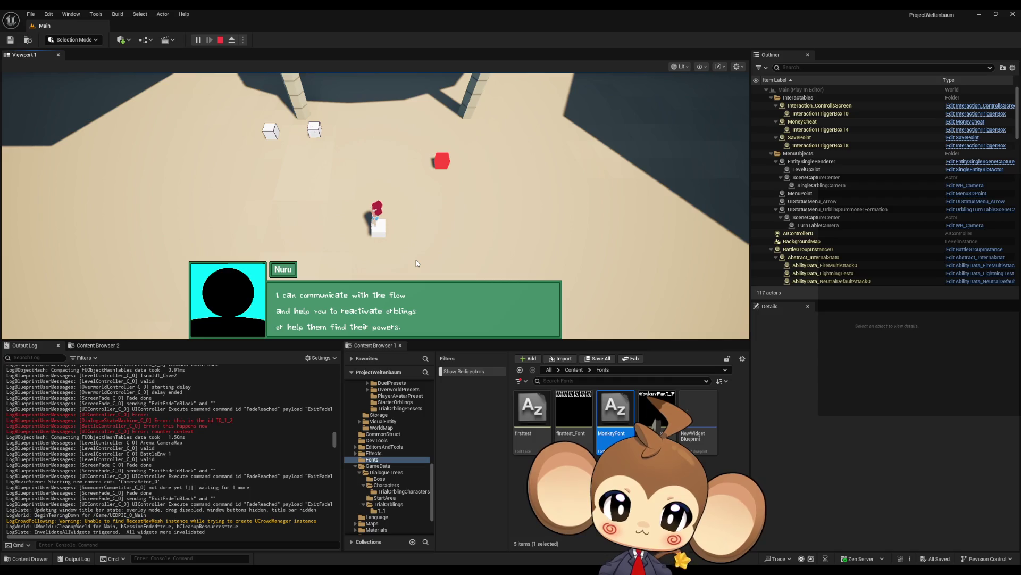
{"action": "key", "text": "space"}
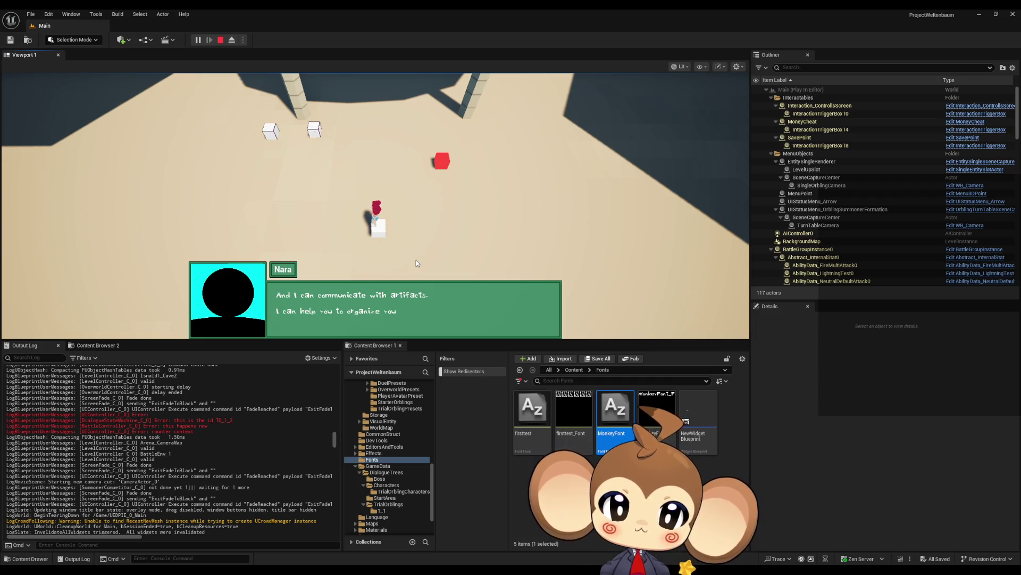
{"action": "key", "text": "space"}
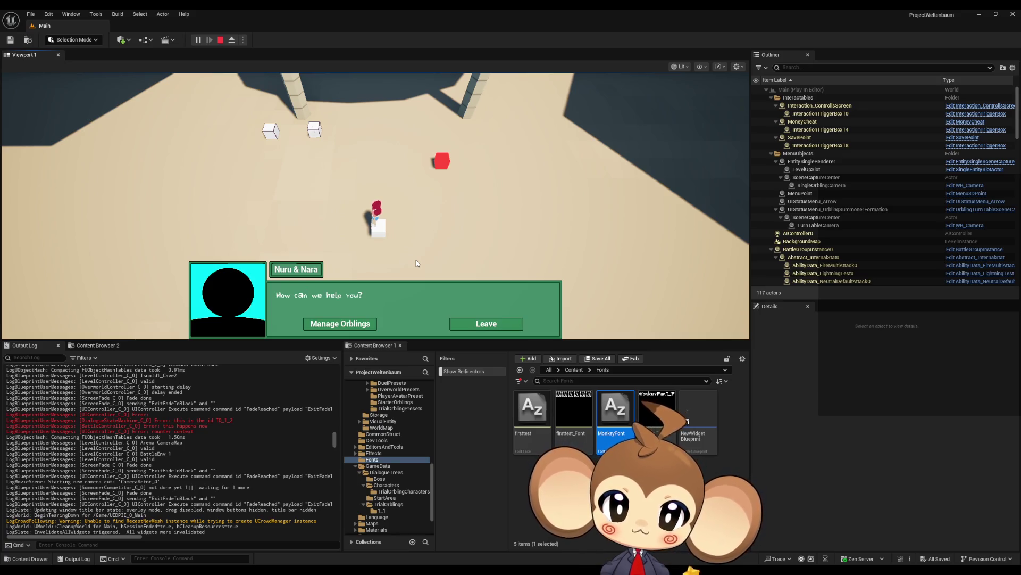
{"action": "left_click", "coordinate": [220, 40]}
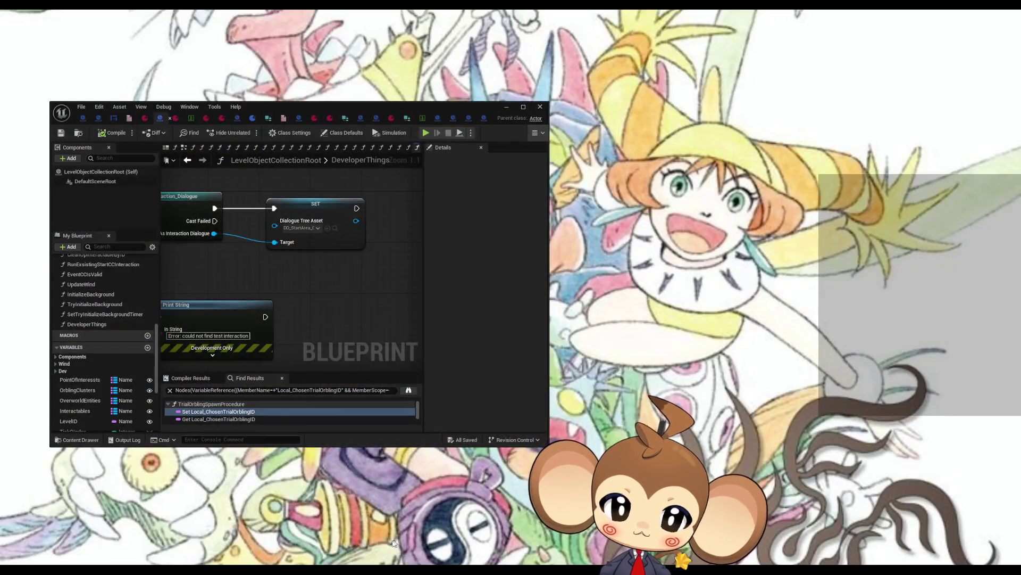
Set LevelObjectCollectionRoot's Dialogue Tree Asset to a DD_StartArea_Item dialogue and playtest the Shop Keeper greeting
{"action": "left_click", "coordinate": [406, 543]}
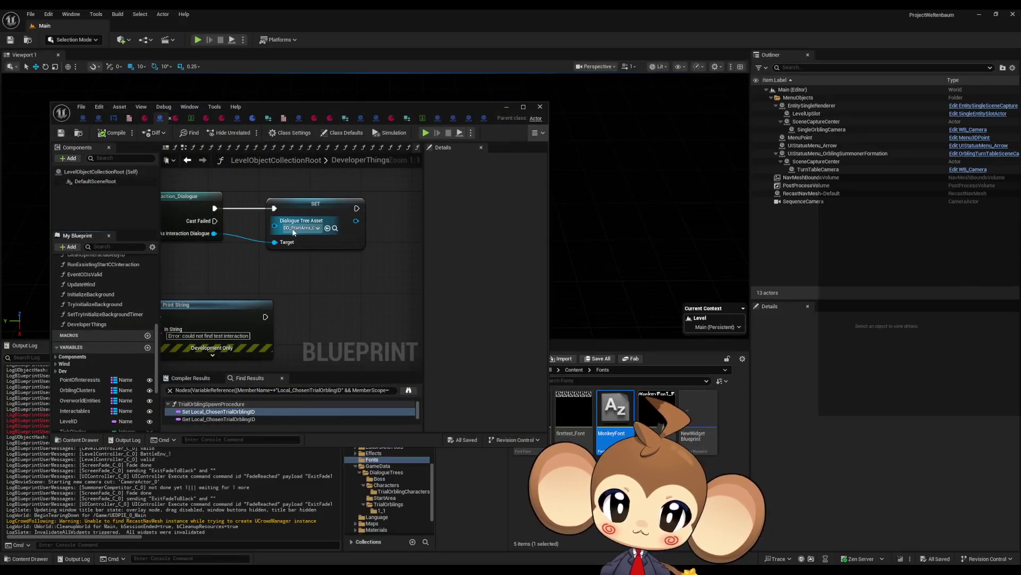
{"action": "left_click", "coordinate": [298, 227]}
{"action": "scroll", "coordinate": [377, 338], "scroll_direction": "up", "scroll_amount": 5}
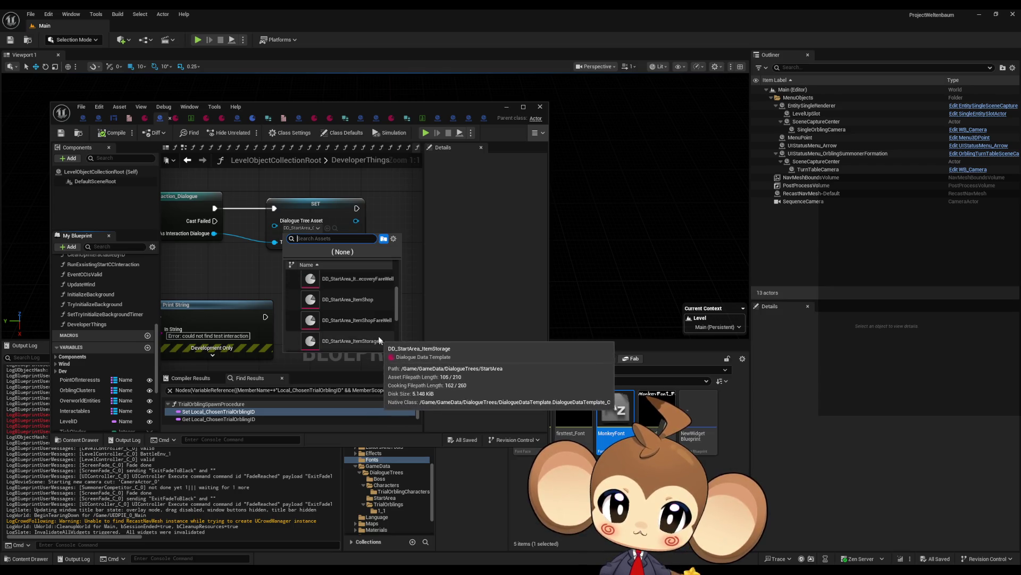
{"action": "left_click", "coordinate": [360, 300]}
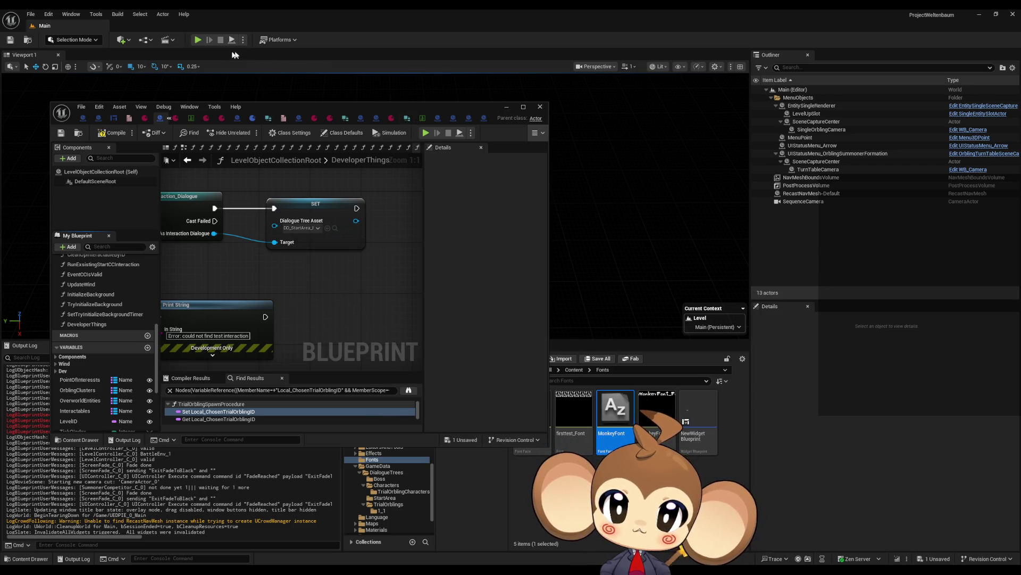
{"action": "key", "text": "alt+p"}
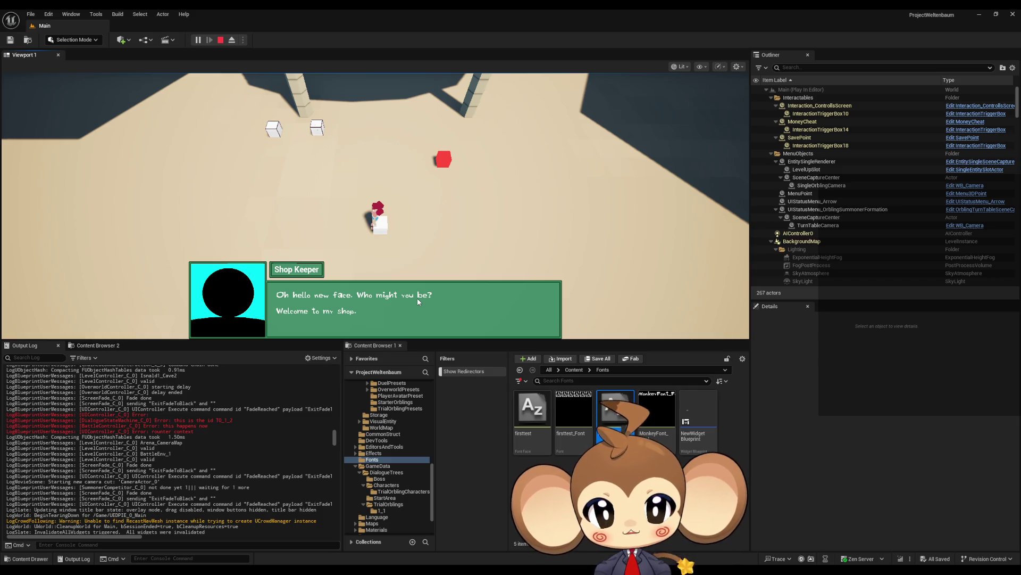
{"action": "left_click", "coordinate": [221, 41]}
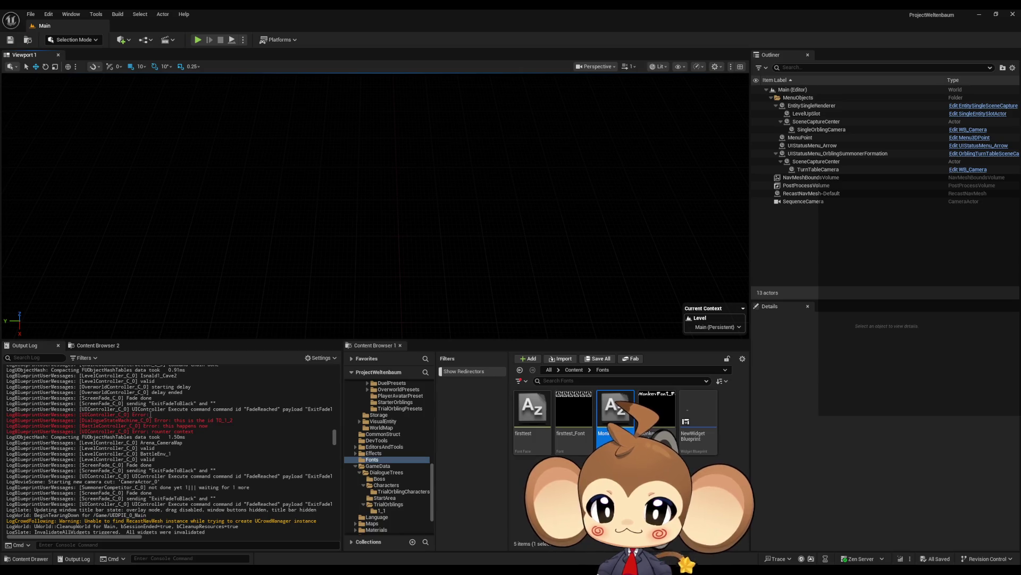
Bring the LevelObjectCollectionRoot Blueprint editor back to the front, filling the screen
{"action": "double_click", "coordinate": [139, 414]}
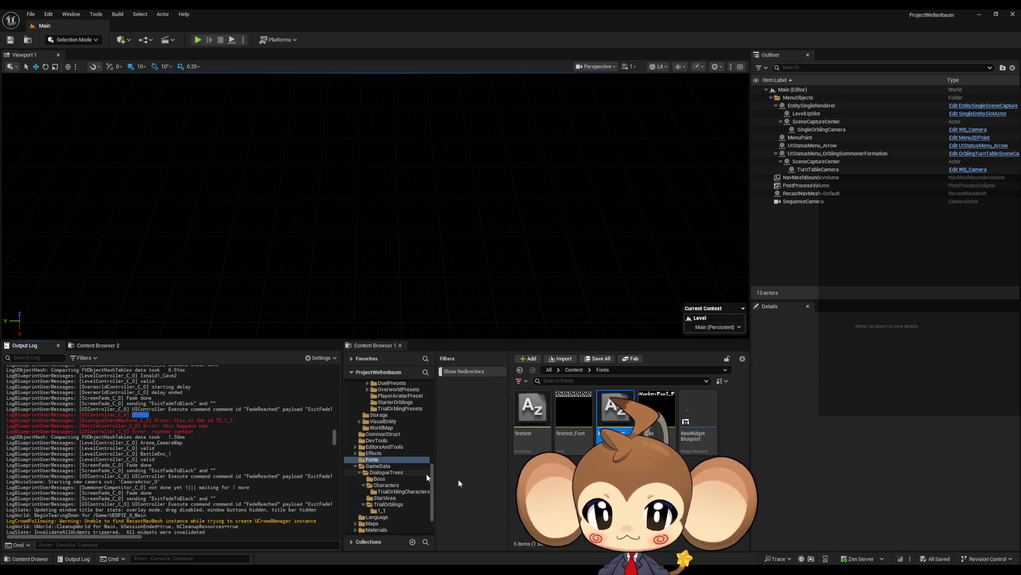
{"action": "left_click", "coordinate": [554, 439]}
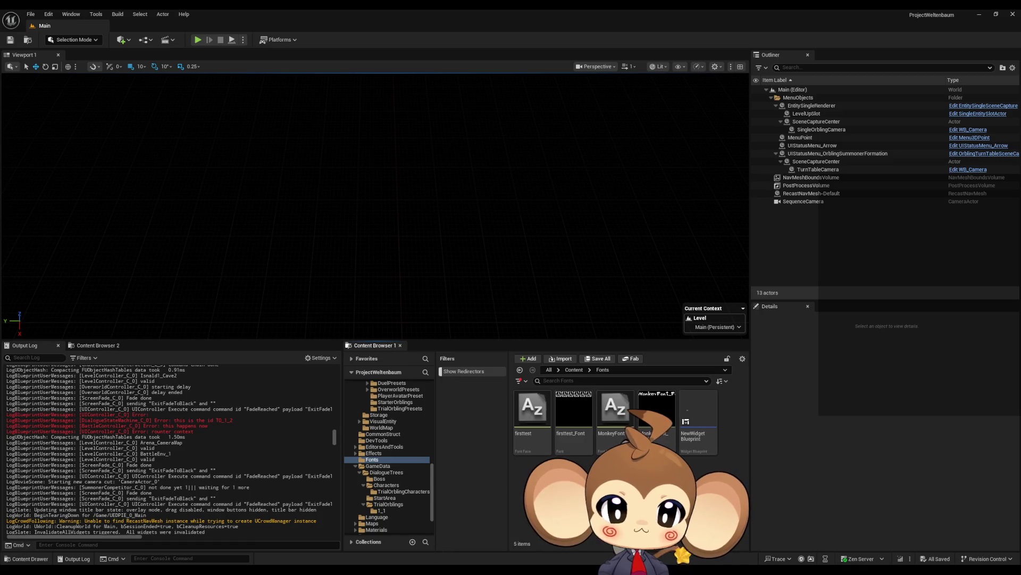
{"action": "mouse_move", "coordinate": [448, 537]}
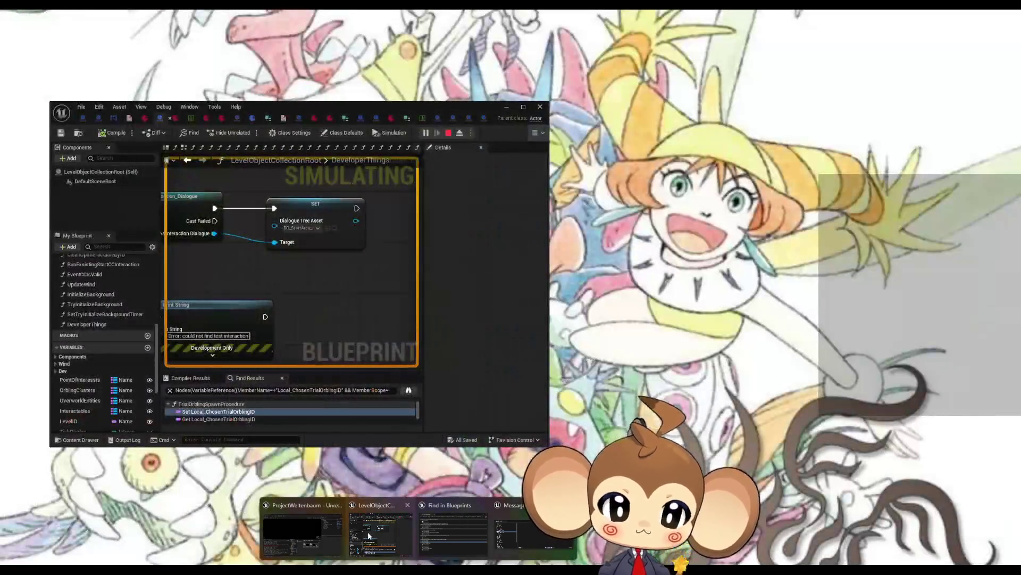
{"action": "left_click", "coordinate": [368, 532]}
{"action": "double_click", "coordinate": [309, 106]}
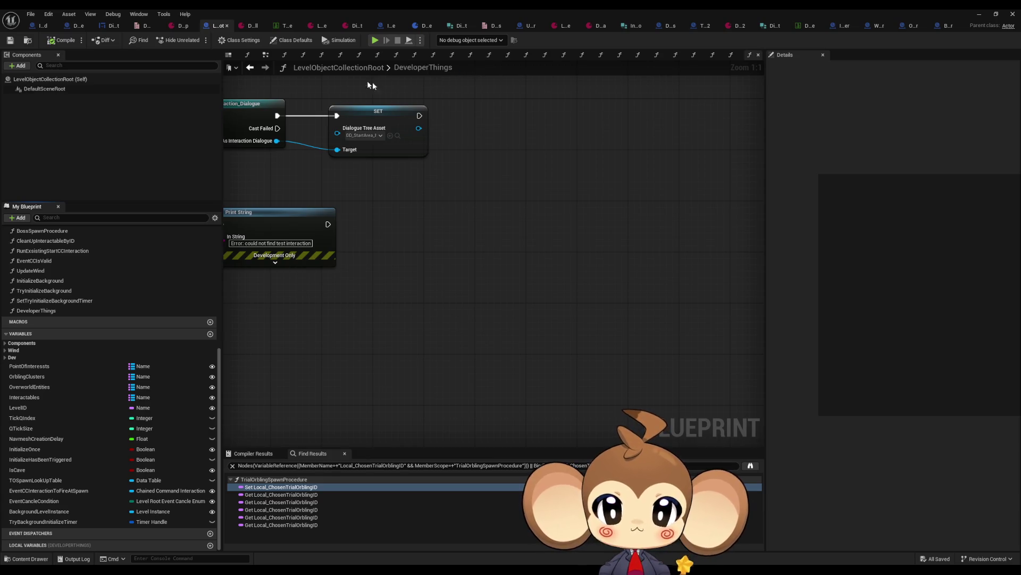
Close the BattleController, OverworldController and WorldMapController blueprint tabs
{"action": "middle_click", "coordinate": [948, 28]}
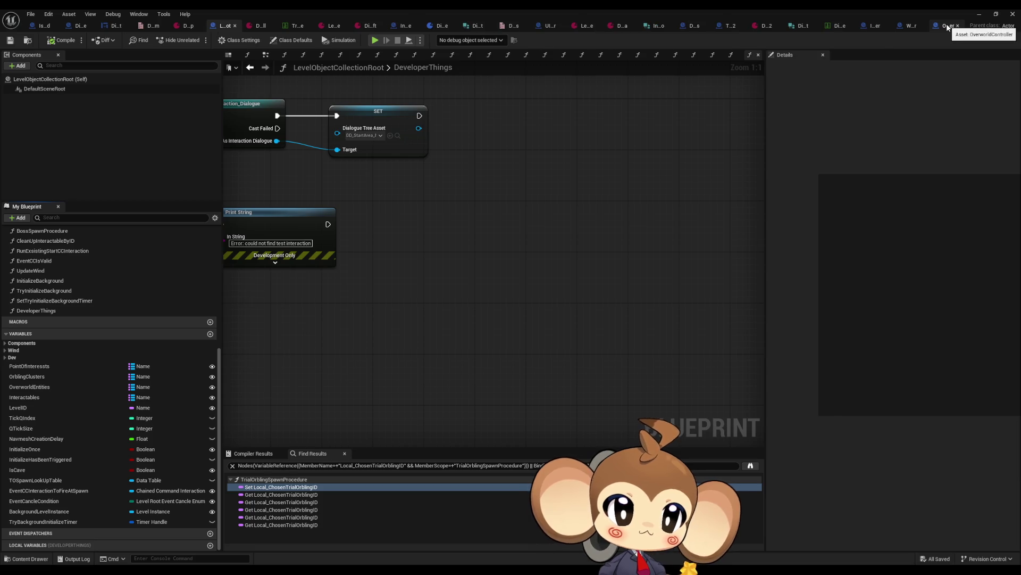
{"action": "middle_click", "coordinate": [948, 28]}
{"action": "middle_click", "coordinate": [948, 28]}
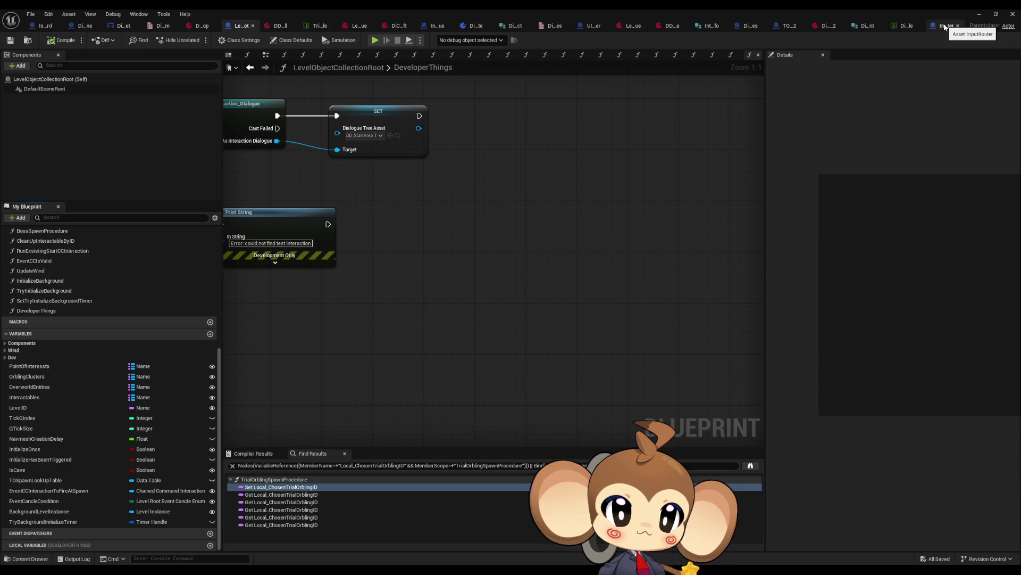
Close the InputRouter, DialogueFNLogic_Battles and one other unused blueprint tab
{"action": "middle_click", "coordinate": [946, 26]}
{"action": "middle_click", "coordinate": [821, 26]}
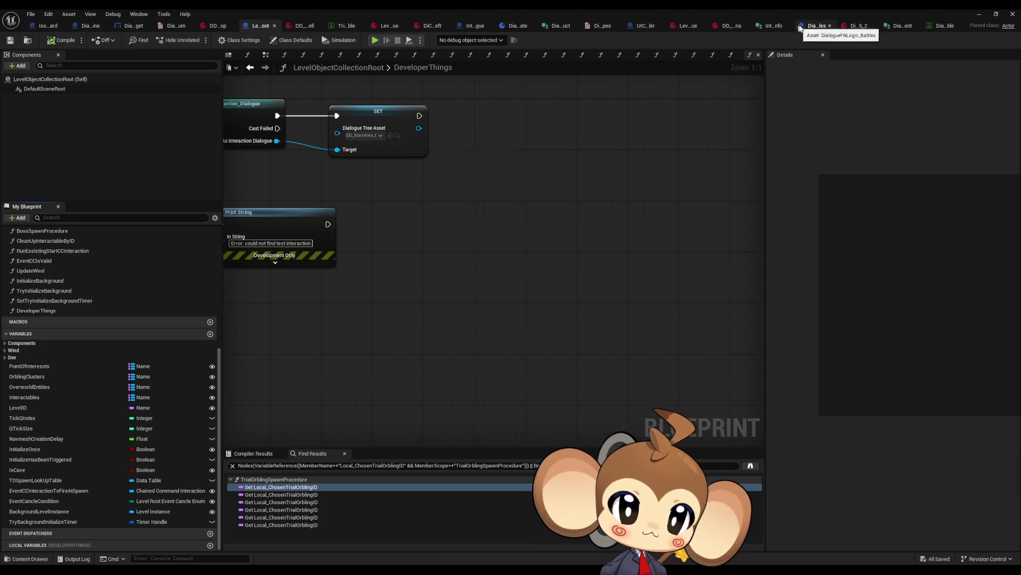
{"action": "middle_click", "coordinate": [801, 28]}
In UIController, disconnect and delete the upper Print String error node before Set Input Mode
{"action": "left_click", "coordinate": [640, 25]}
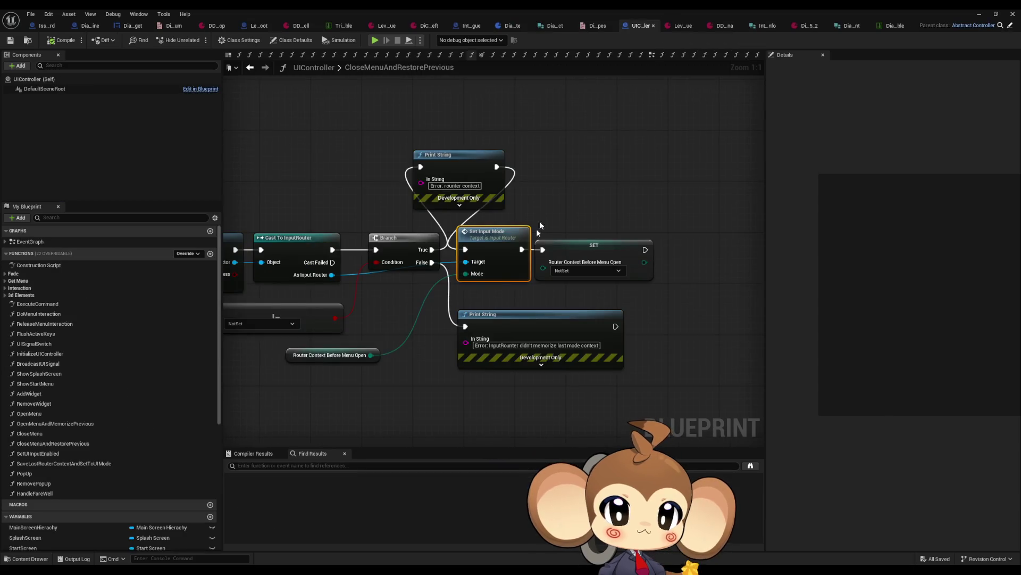
{"action": "left_click", "coordinate": [421, 167], "text": "alt"}
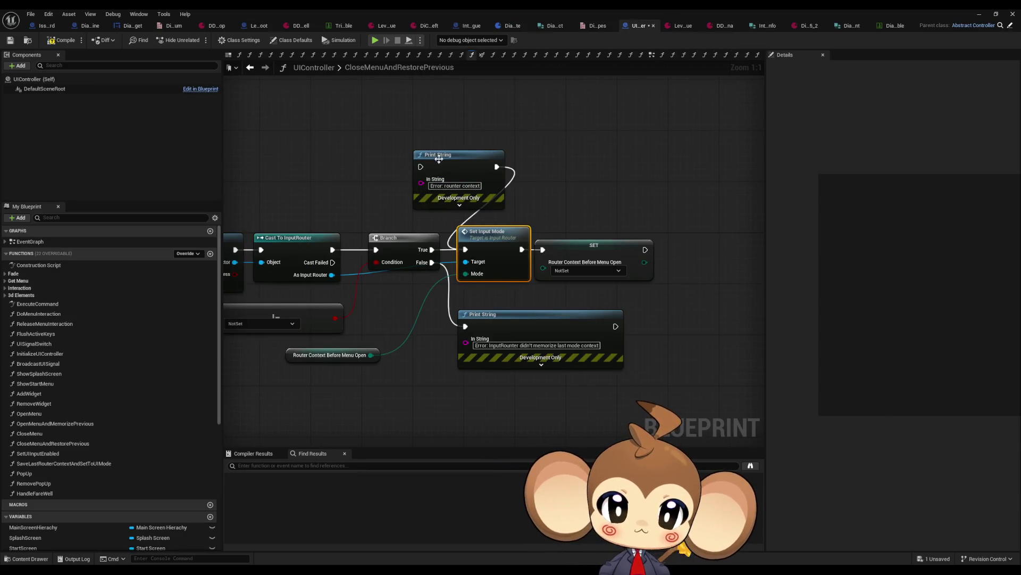
{"action": "left_click_drag", "start_coordinate": [426, 133], "coordinate": [484, 189]}
{"action": "key", "text": "Delete"}
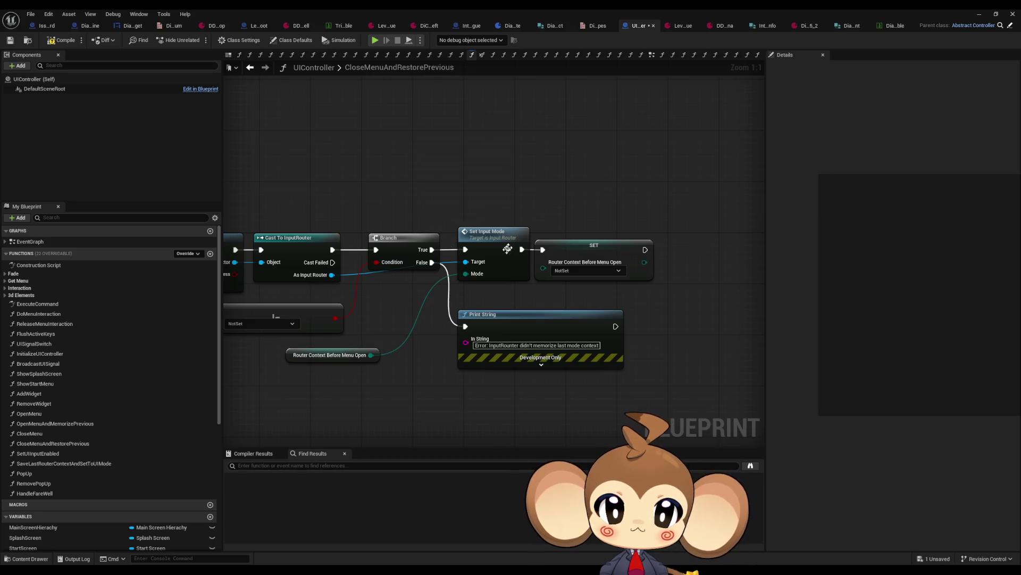
In SaveLastRouterContextAndSetToUIMode, wire SET directly into Set Input Mode and delete its Print String node
{"action": "right_click", "coordinate": [493, 250]}
{"action": "mouse_move", "coordinate": [534, 336]}
{"action": "left_click", "coordinate": [599, 354]}
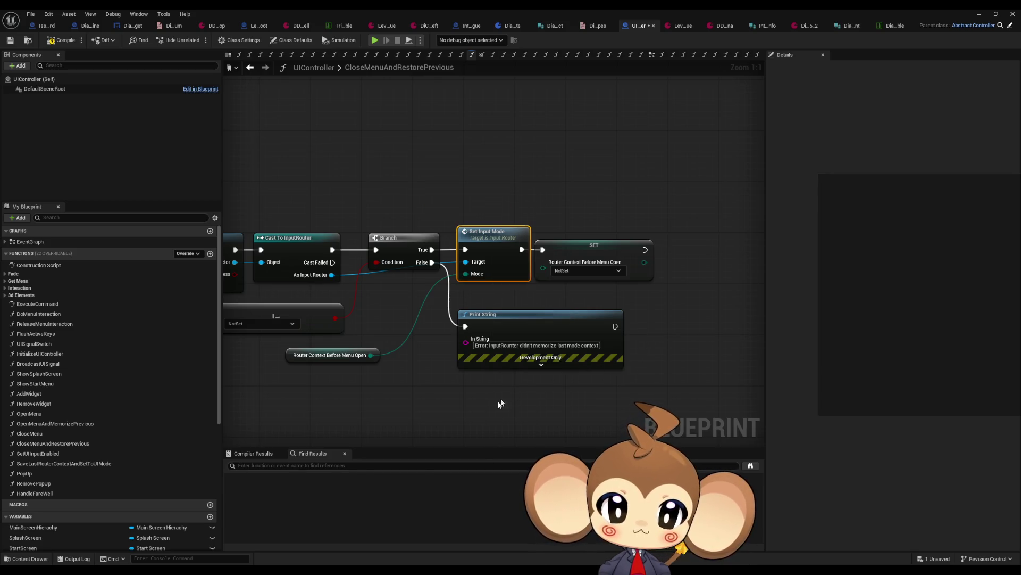
{"action": "double_click", "coordinate": [261, 501]}
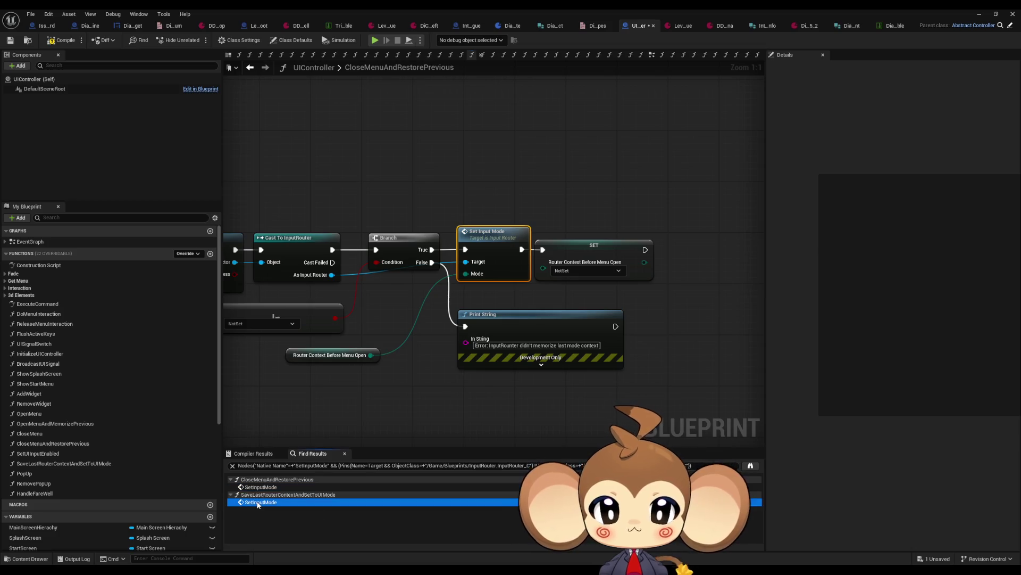
{"action": "left_click_drag", "start_coordinate": [407, 243], "coordinate": [444, 243]}
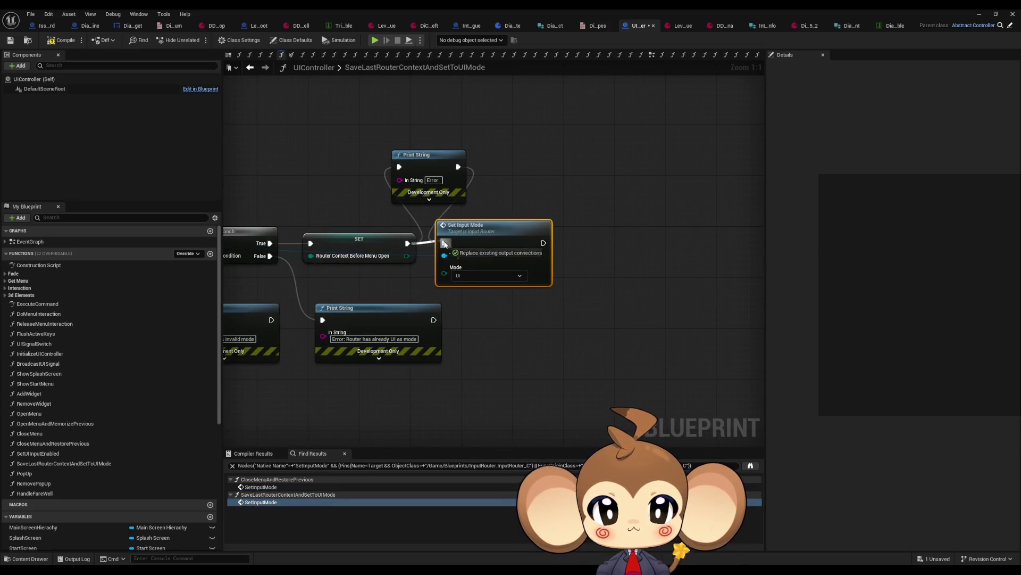
{"action": "left_click_drag", "start_coordinate": [372, 138], "coordinate": [479, 210]}
{"action": "key", "text": "Delete"}
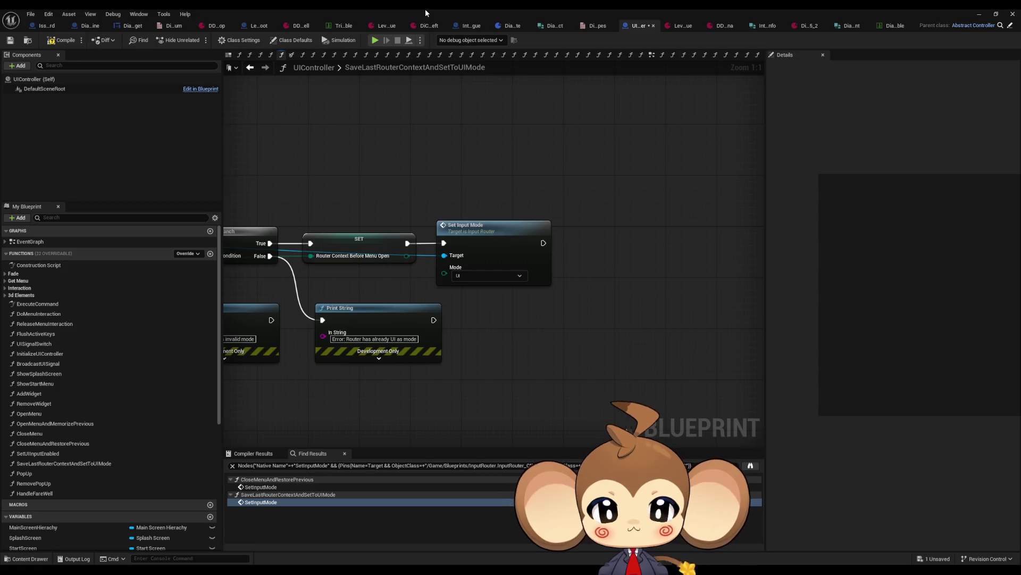
{"action": "double_click", "coordinate": [426, 8]}
{"action": "left_click_drag", "start_coordinate": [316, 106], "coordinate": [548, 121]}
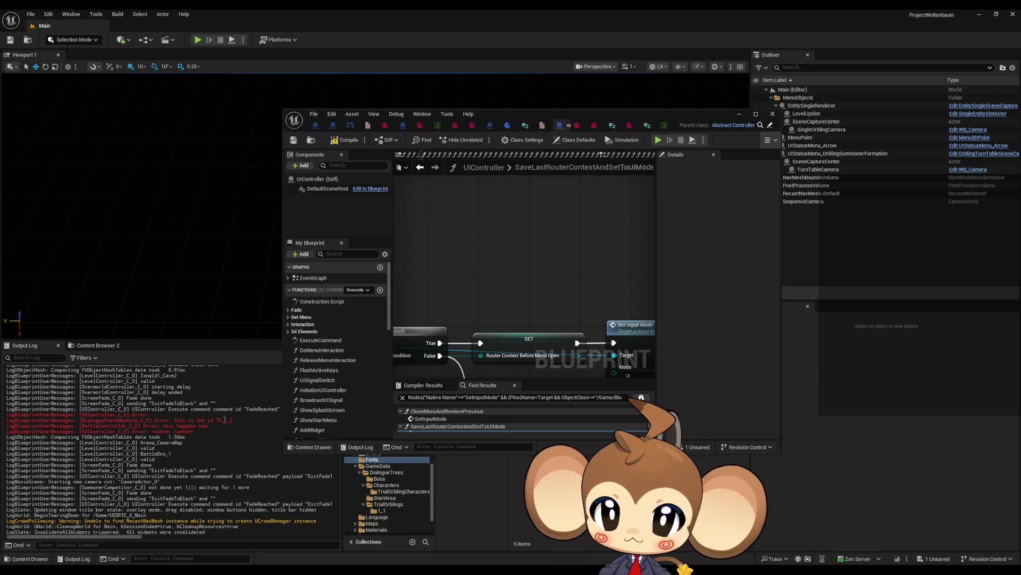
In StartTree, delete the debug Print String and Append nodes and the unused Break Interaction Trigger Info node
{"action": "mouse_move", "coordinate": [214, 420]}
{"action": "left_mouse_down"}
{"action": "mouse_move", "coordinate": [145, 420]}
{"action": "mouse_move", "coordinate": [154, 420]}
{"action": "left_mouse_up"}
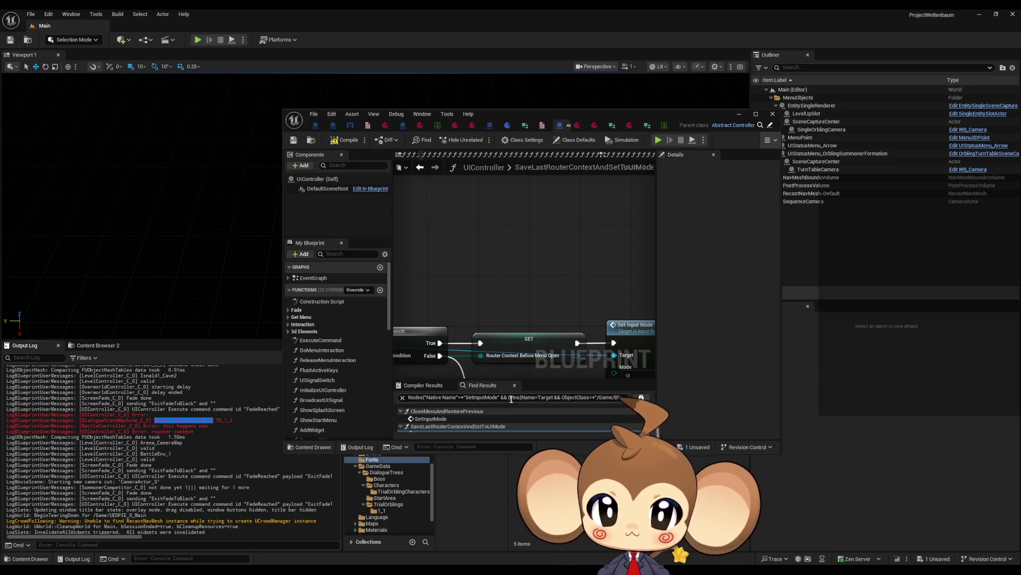
{"action": "left_click", "coordinate": [532, 397]}
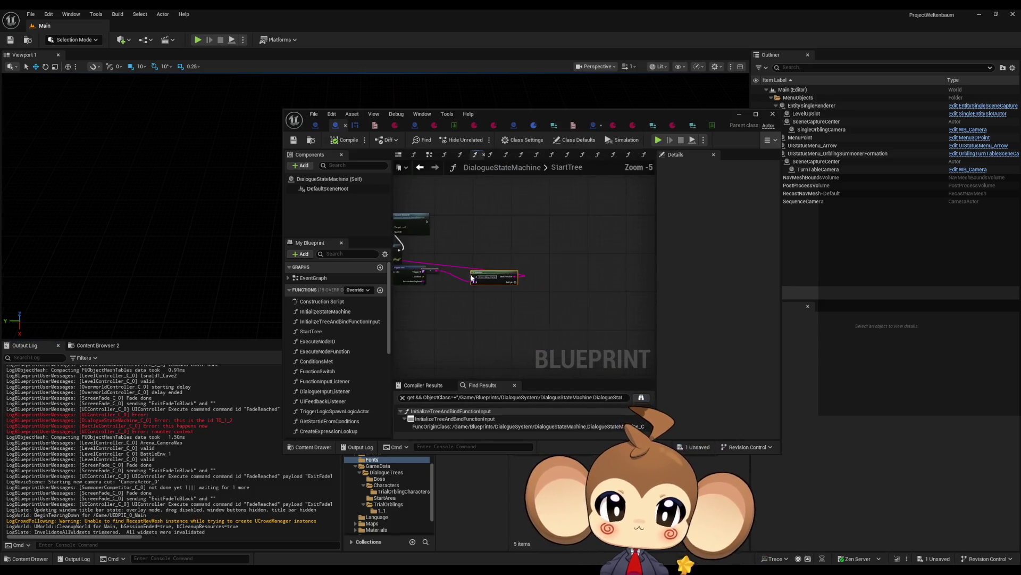
{"action": "scroll", "coordinate": [468, 256], "scroll_direction": "up", "scroll_amount": 2}
{"action": "left_click_drag", "start_coordinate": [466, 253], "coordinate": [464, 248]}
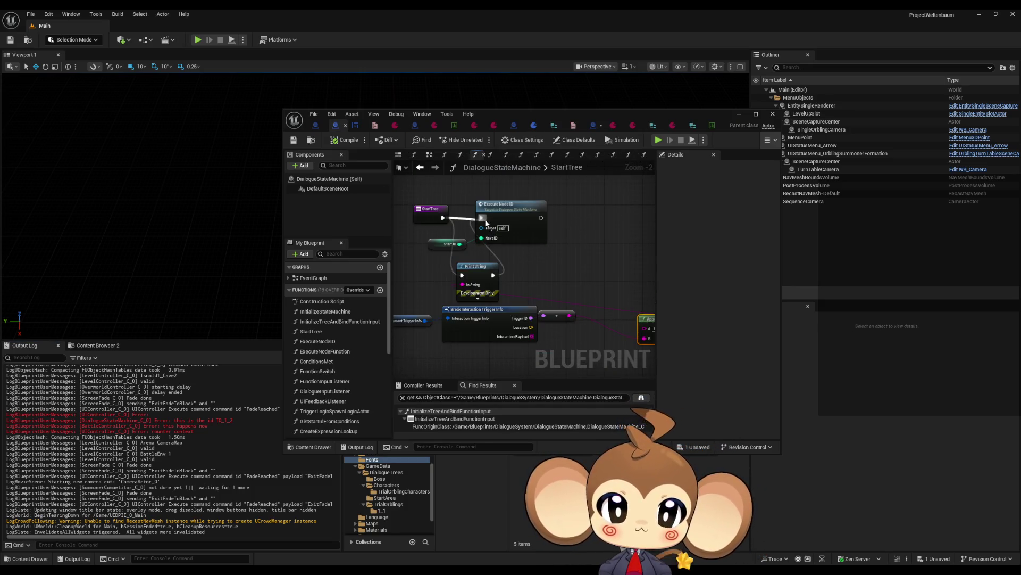
{"action": "scroll", "coordinate": [464, 247], "scroll_direction": "up", "scroll_amount": 1}
{"action": "scroll", "coordinate": [464, 247], "scroll_direction": "down", "scroll_amount": 2}
{"action": "key", "text": "Delete"}
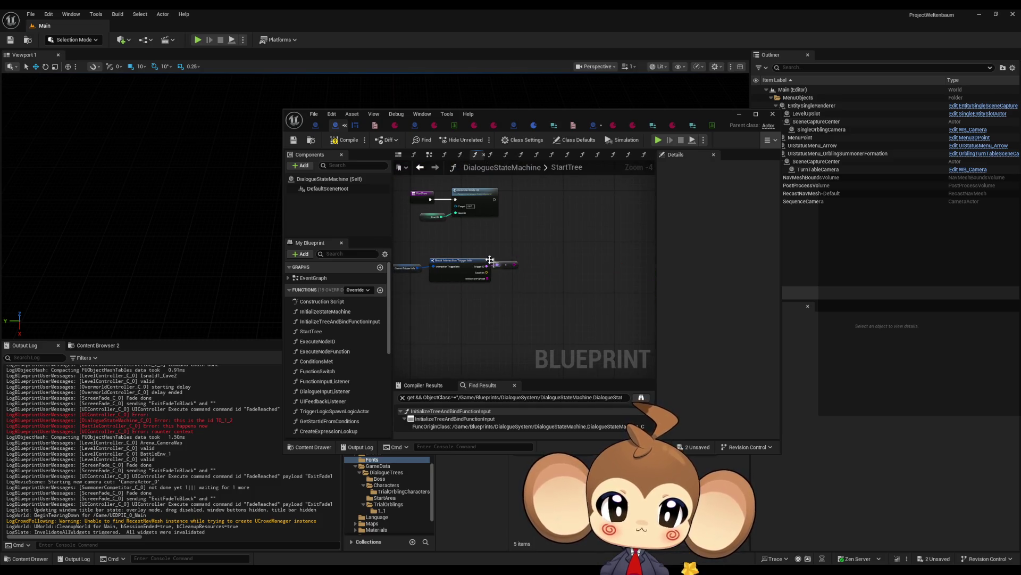
{"action": "key", "text": "Delete"}
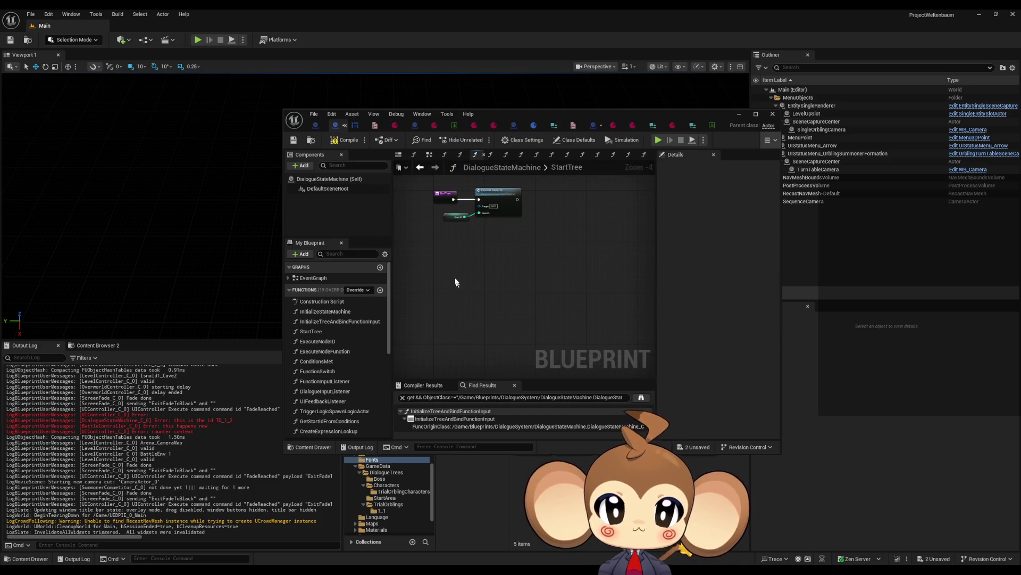
Delete the Print String error node in BattleController's PrepareBattle function
{"action": "scroll", "coordinate": [425, 282], "scroll_direction": "up", "scroll_amount": 2}
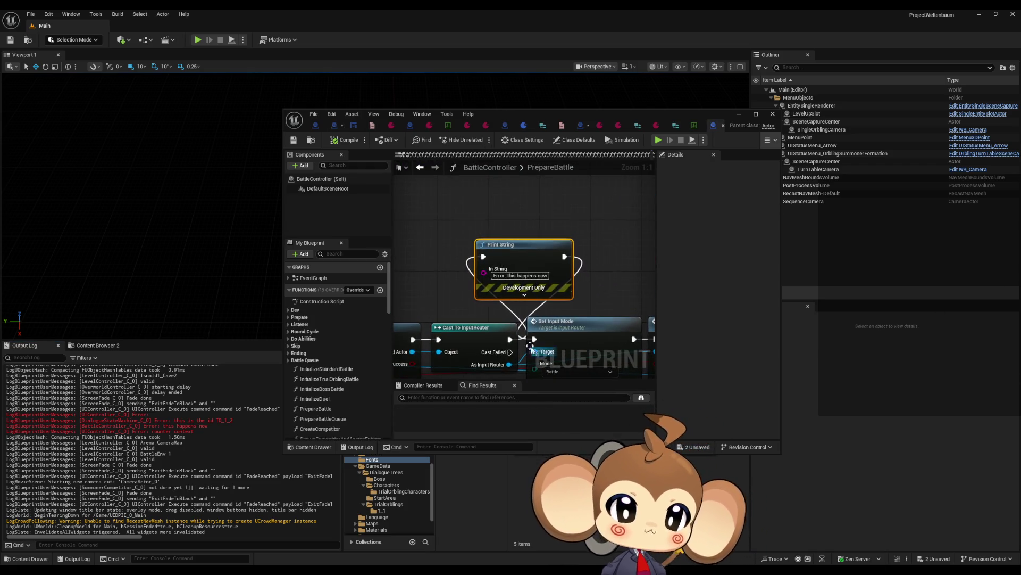
{"action": "key", "text": "Delete"}
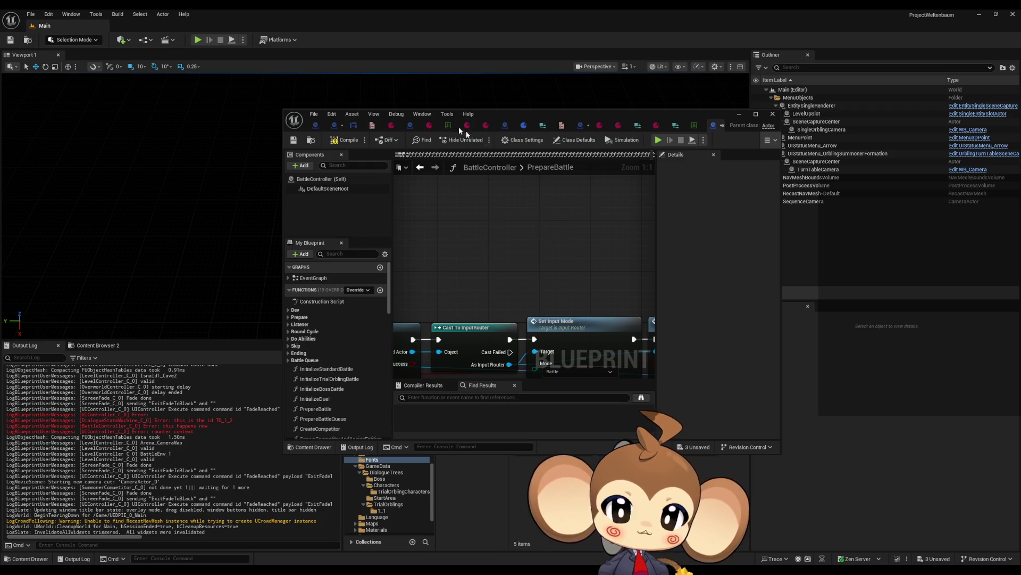
{"action": "left_click_drag", "start_coordinate": [493, 113], "coordinate": [485, 152]}
Maximize the Blueprint editor and open DialogueStateMachine's InitializeTreeAndBindFunctionInput function
{"action": "double_click", "coordinate": [484, 152]}
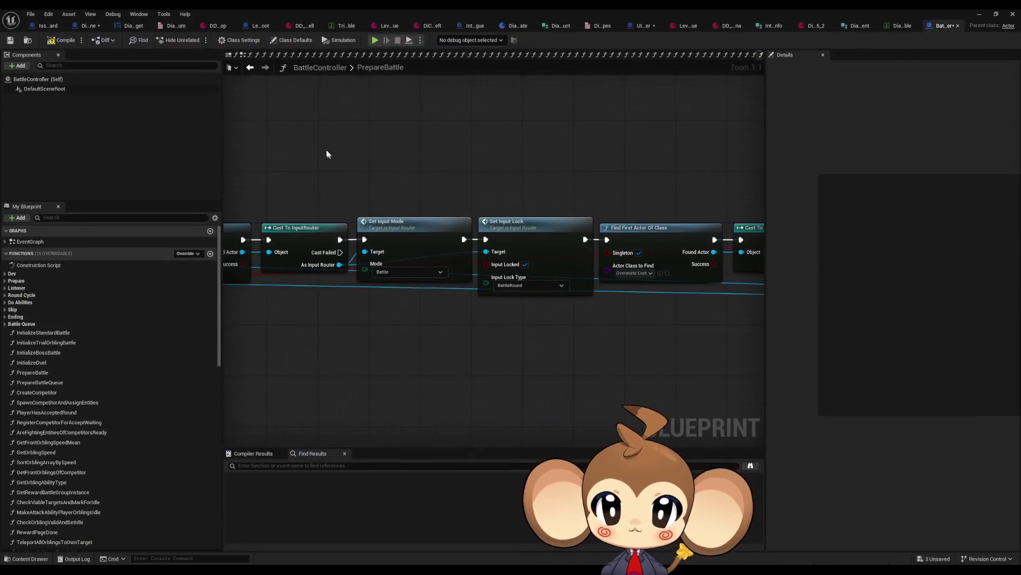
{"action": "left_click", "coordinate": [85, 25]}
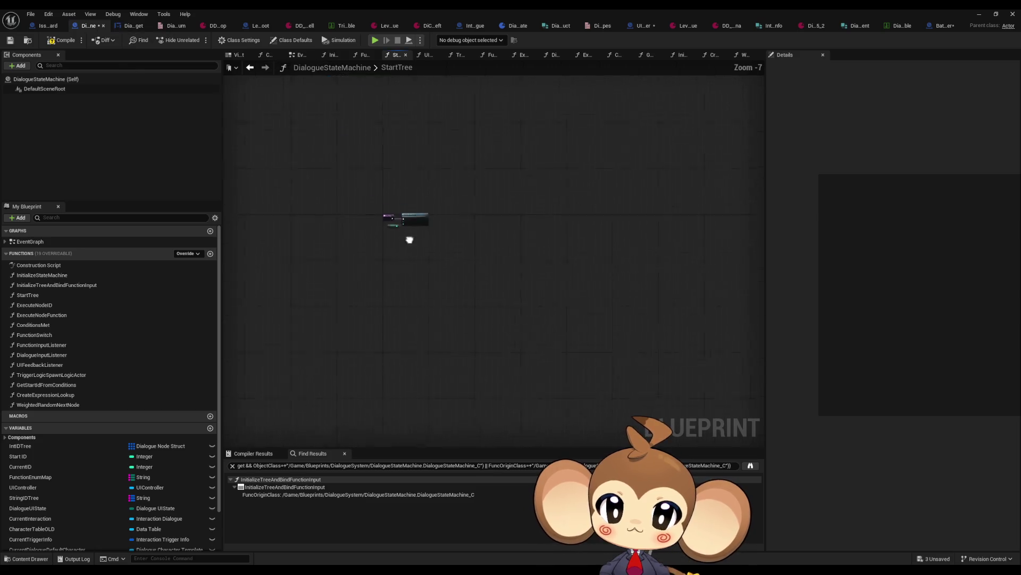
{"action": "double_click", "coordinate": [29, 277]}
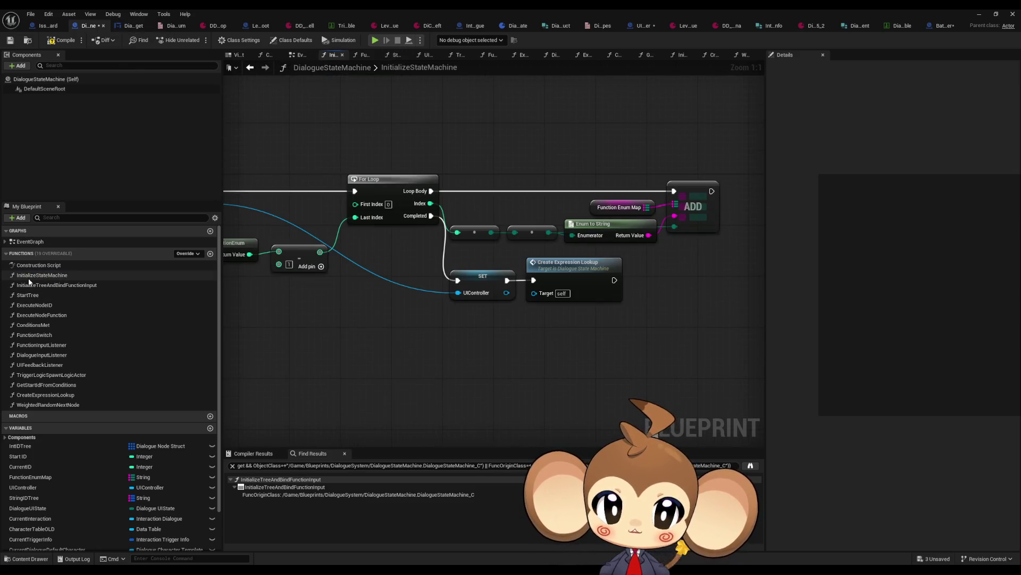
{"action": "double_click", "coordinate": [42, 285]}
Search Find Results for 'old' and inspect each Character ID OLD and Character Set OLD usage
{"action": "left_click", "coordinate": [321, 466]}
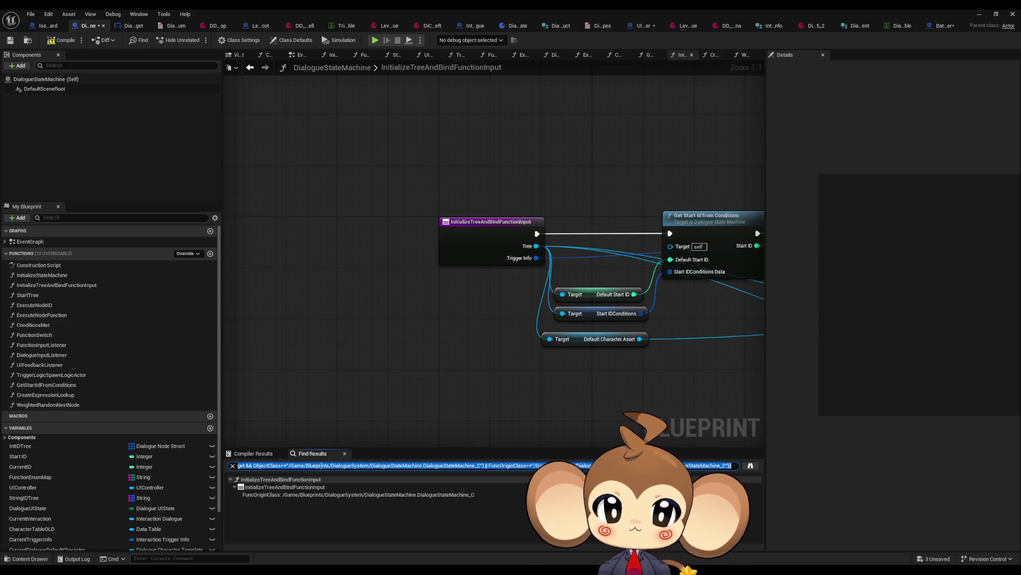
{"action": "type", "text": "old"}
{"action": "key", "text": "Return"}
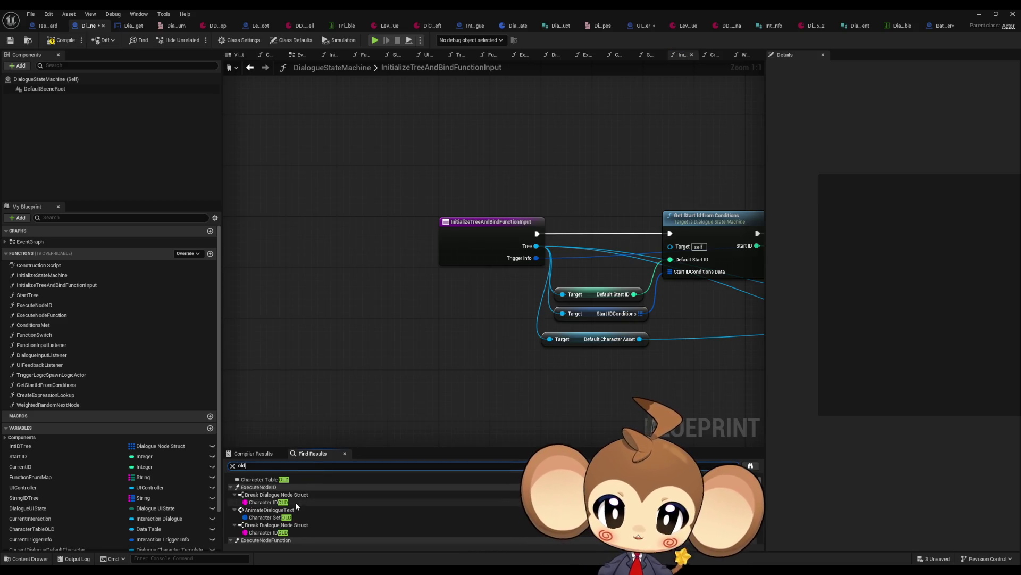
{"action": "double_click", "coordinate": [295, 502]}
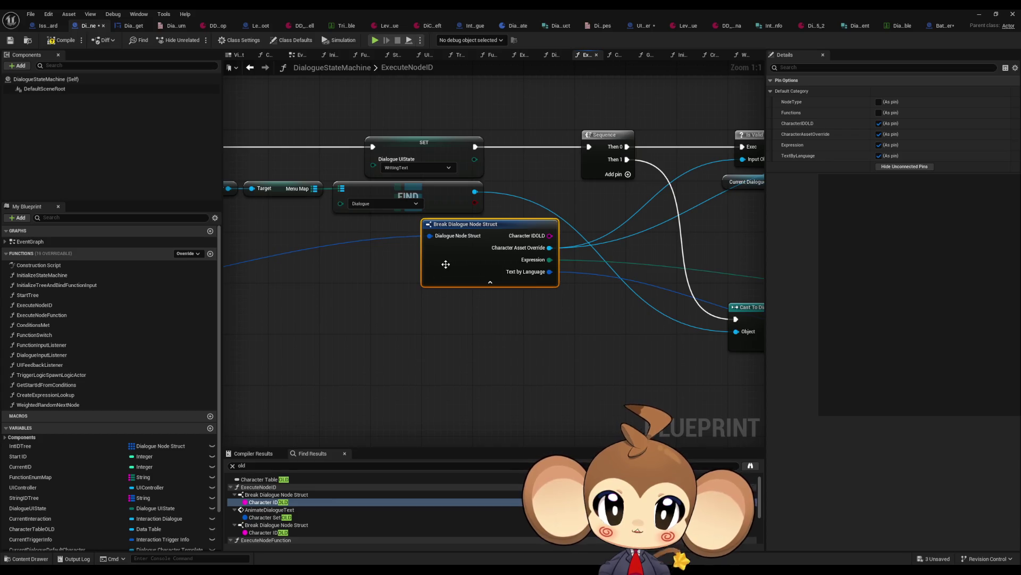
{"action": "double_click", "coordinate": [266, 518]}
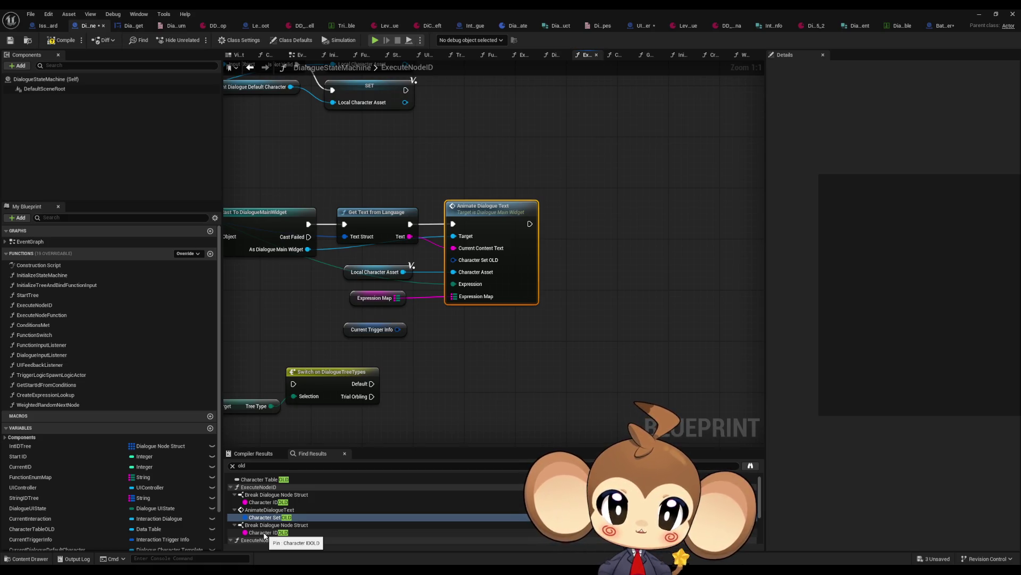
{"action": "double_click", "coordinate": [264, 532]}
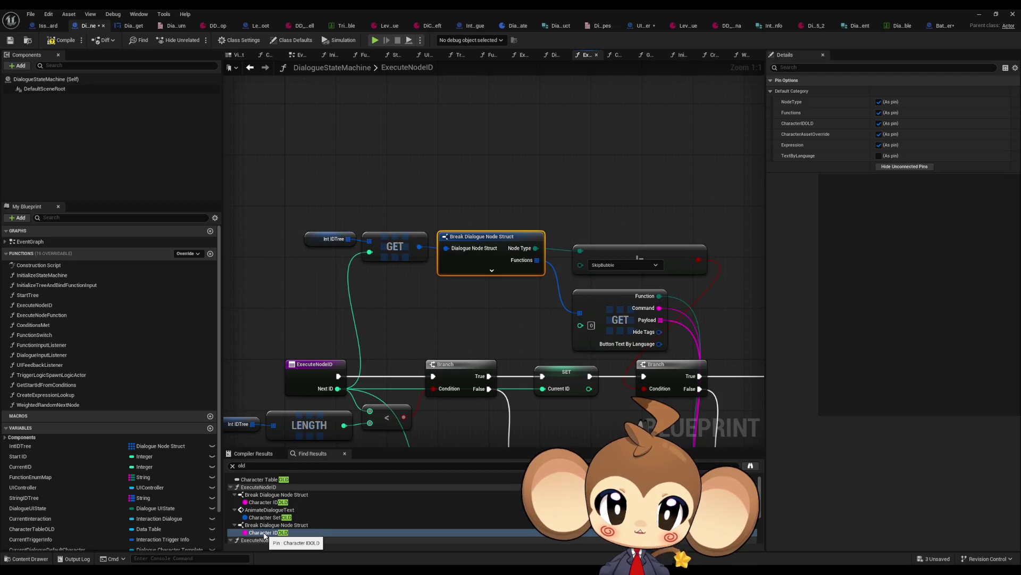
{"action": "left_click", "coordinate": [491, 270]}
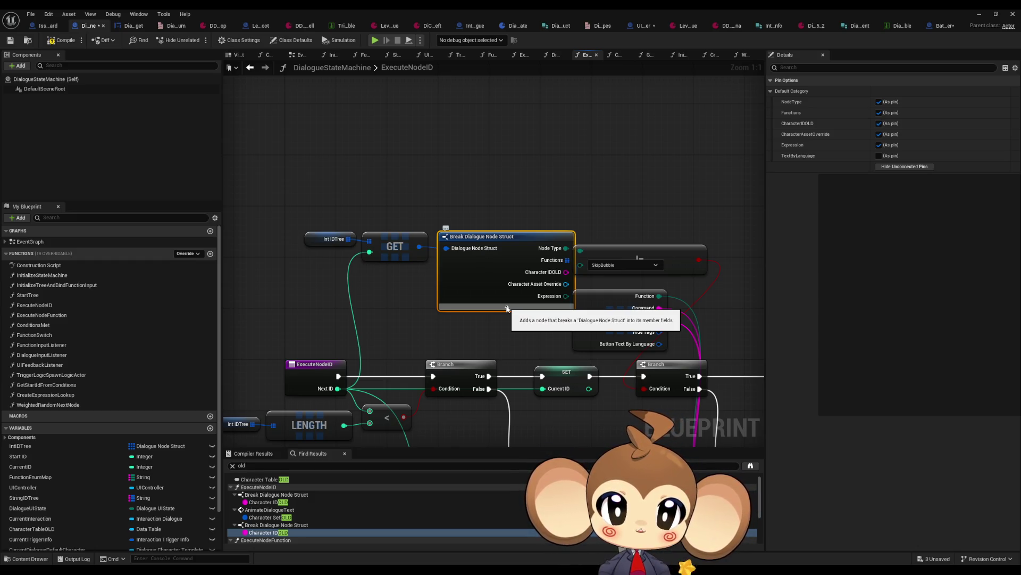
{"action": "left_click", "coordinate": [507, 308]}
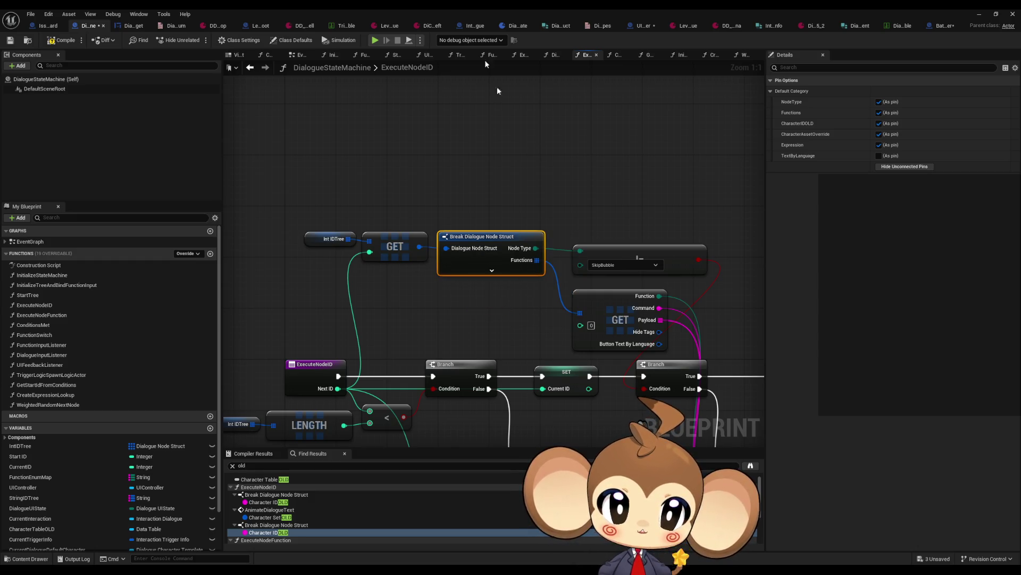
{"action": "double_click", "coordinate": [468, 9]}
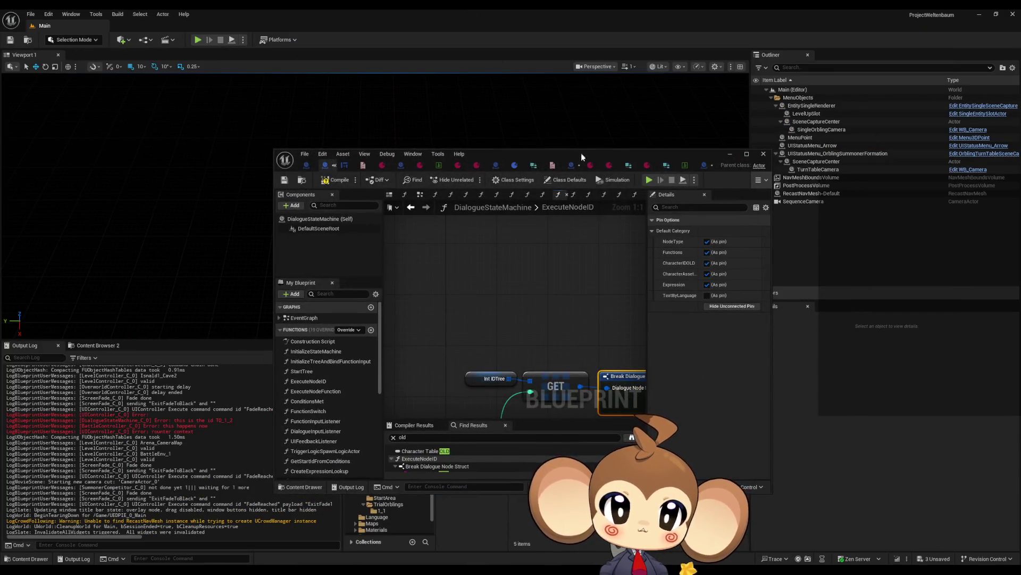
Open the DialogueNode structure in Blueprints > DialogueSystem and delete its CharacterIDOLD field
{"action": "mouse_move", "coordinate": [581, 153]}
{"action": "left_mouse_down"}
{"action": "mouse_move", "coordinate": [257, 123]}
{"action": "mouse_move", "coordinate": [347, 101]}
{"action": "mouse_move", "coordinate": [418, 105]}
{"action": "mouse_move", "coordinate": [296, 88]}
{"action": "left_mouse_up"}
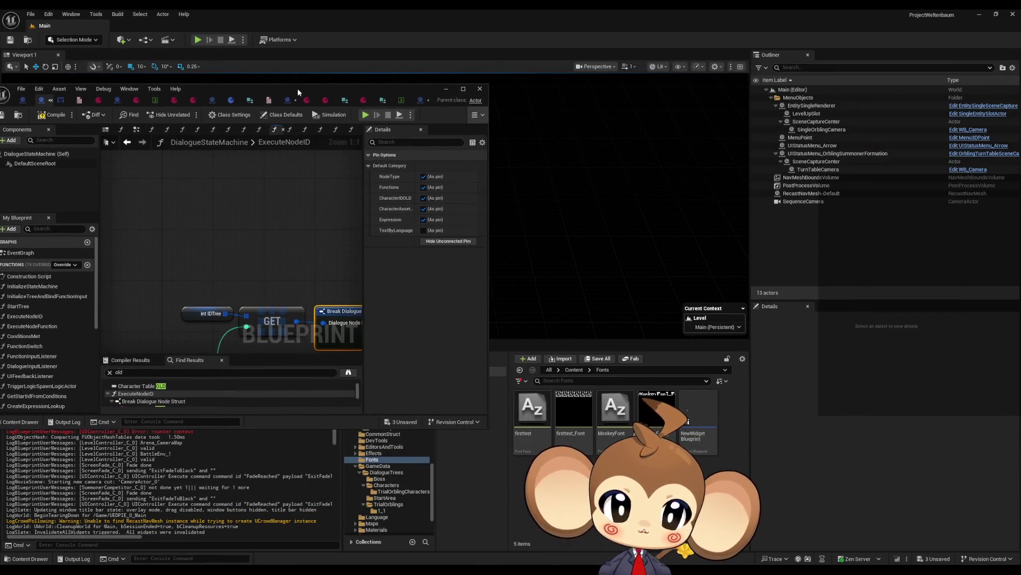
{"action": "left_click", "coordinate": [589, 369]}
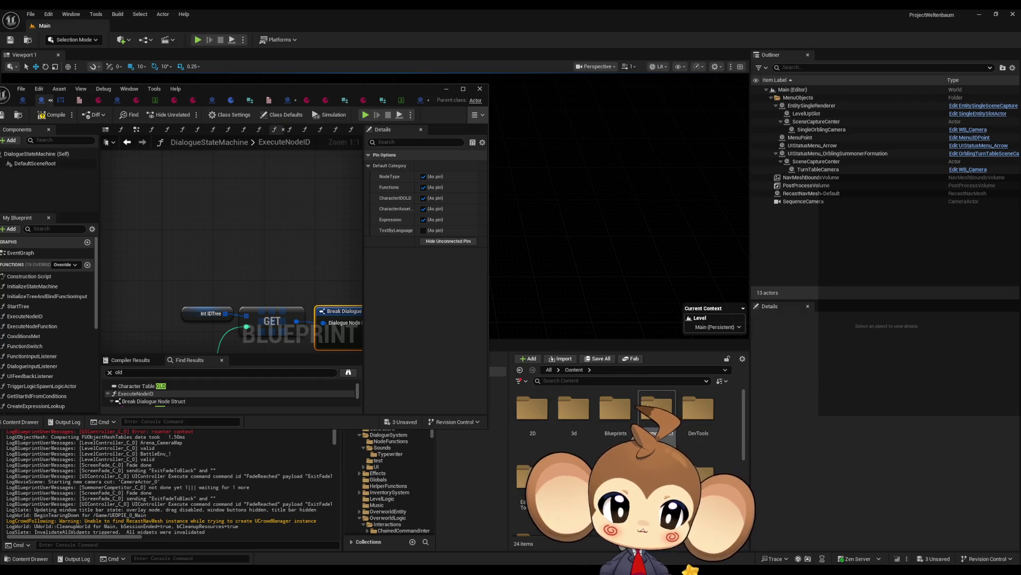
{"action": "double_click", "coordinate": [657, 409]}
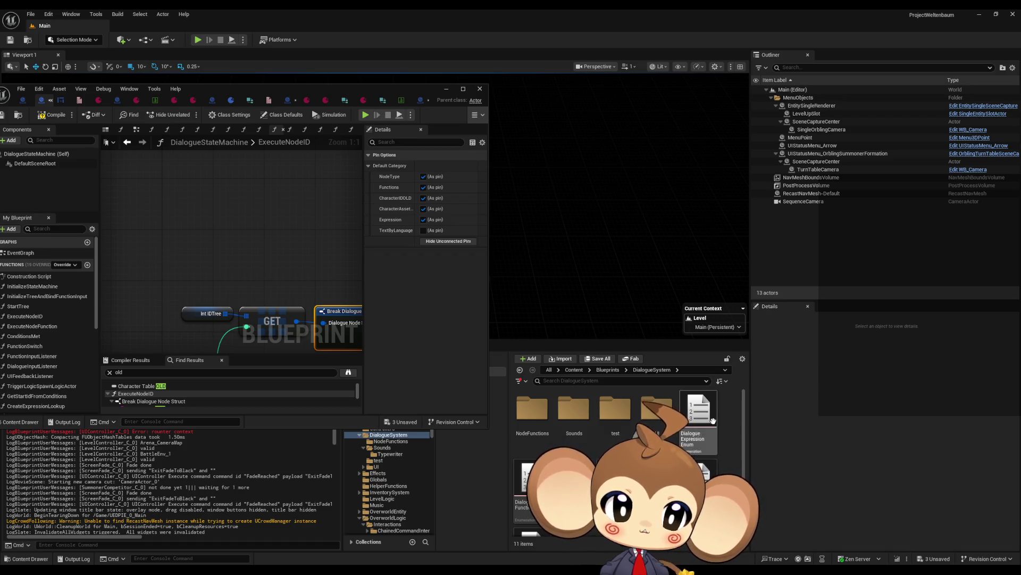
{"action": "scroll", "coordinate": [716, 446], "scroll_direction": "down", "scroll_amount": 2}
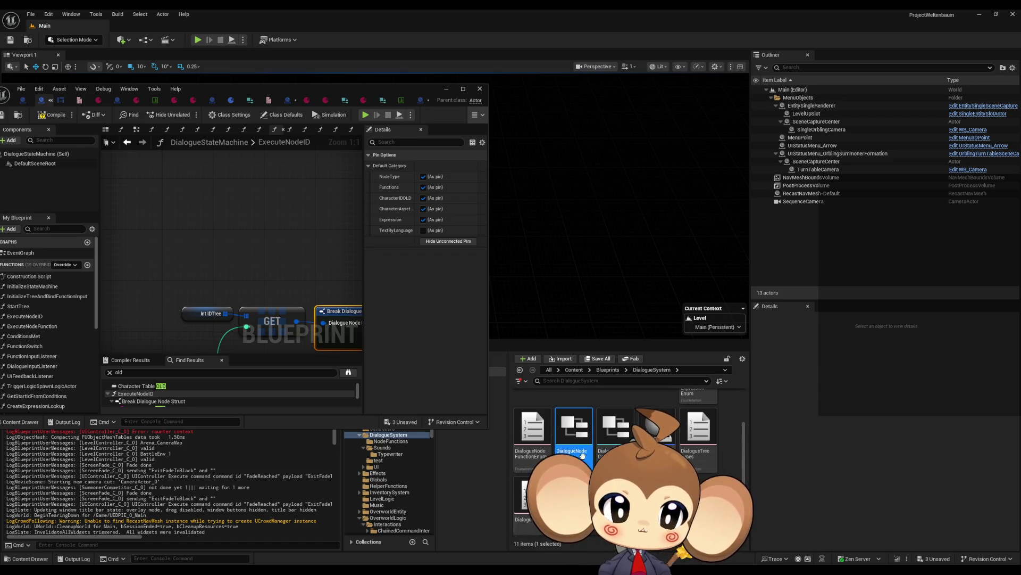
{"action": "double_click", "coordinate": [574, 428]}
{"action": "left_click_drag", "start_coordinate": [239, 89], "coordinate": [315, 89]}
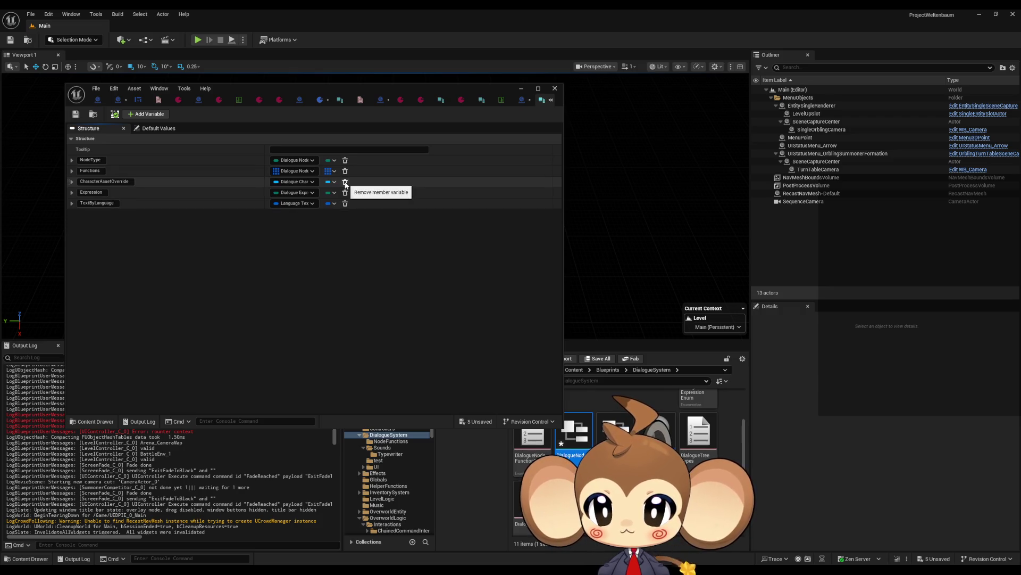
{"action": "left_click", "coordinate": [346, 182]}
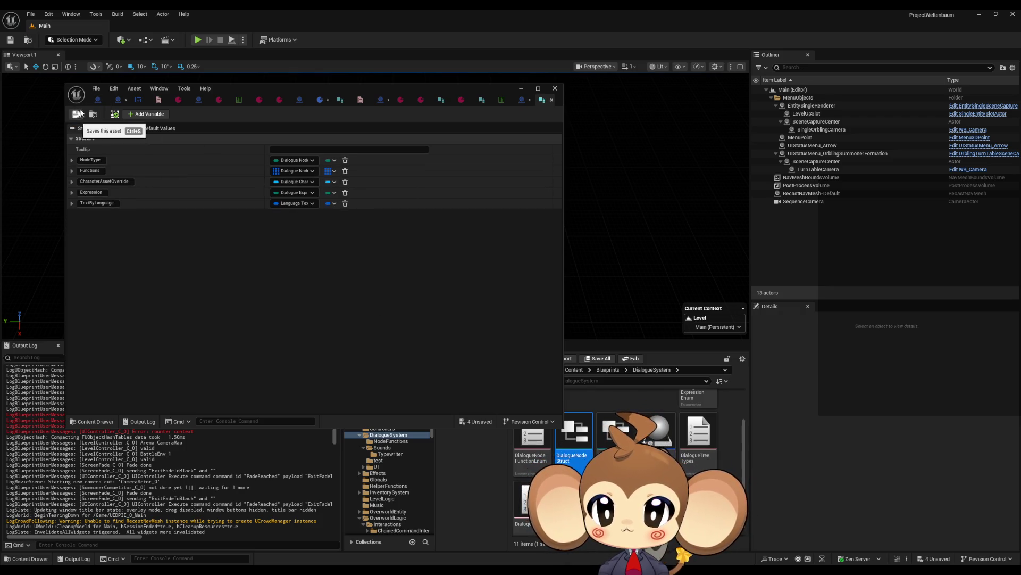
Recompile DialogueStateMachine and open the structure containing TrueIfFlags and WeightedStartIDs
{"action": "left_click", "coordinate": [116, 99]}
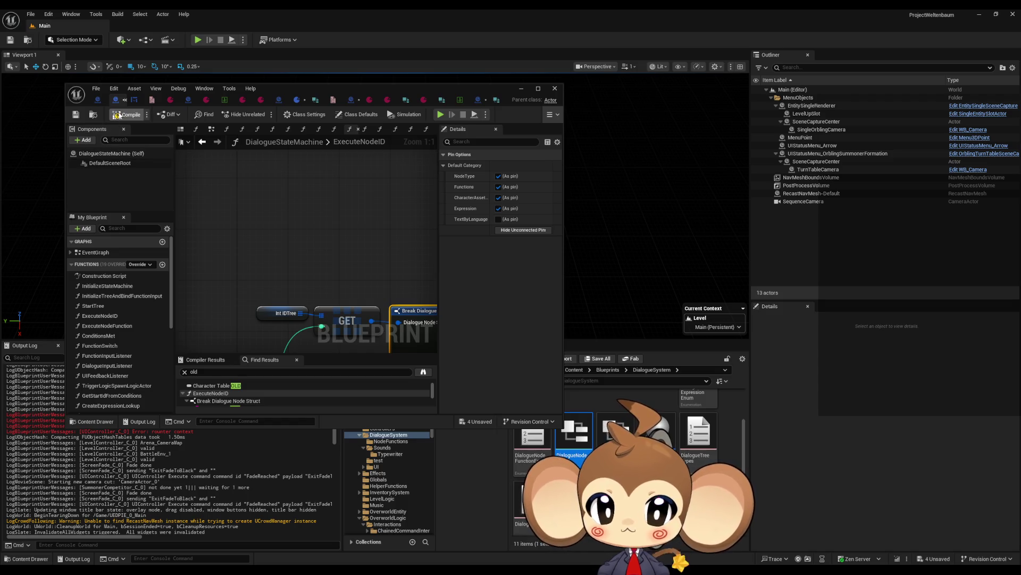
{"action": "left_click", "coordinate": [115, 115]}
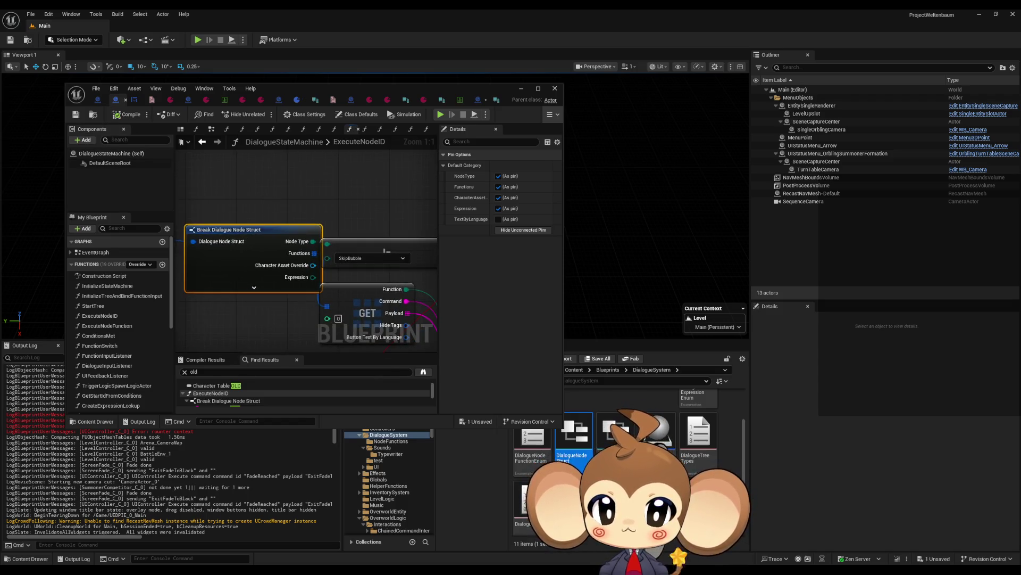
{"action": "left_click_drag", "start_coordinate": [144, 161], "coordinate": [196, 159]}
{"action": "double_click", "coordinate": [615, 432]}
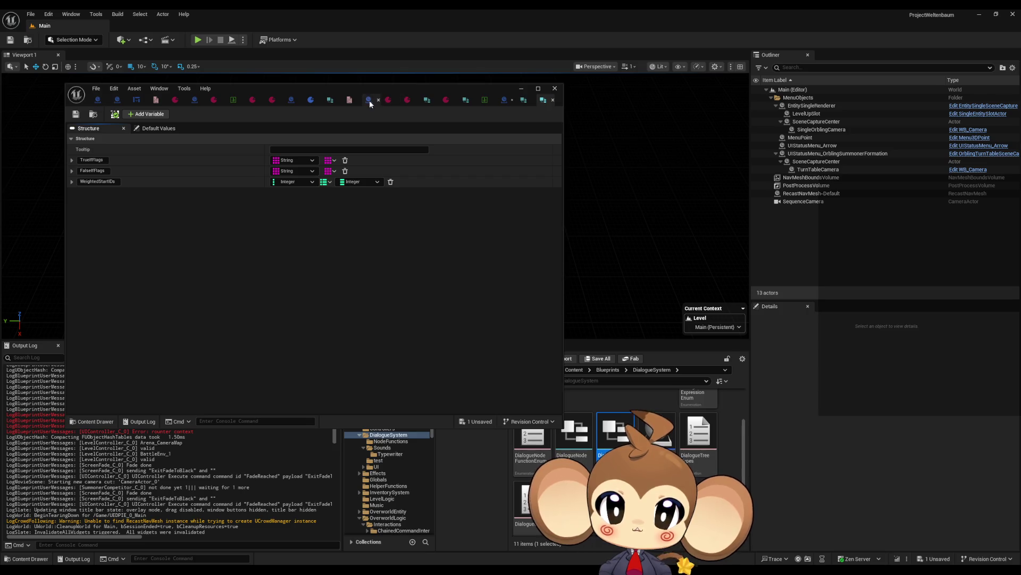
Look through the open dialogue data assets, including DD_StartArea_ItemShopFareWell, expanding the first Dialogue Tree Data entry
{"action": "left_click", "coordinate": [389, 100]}
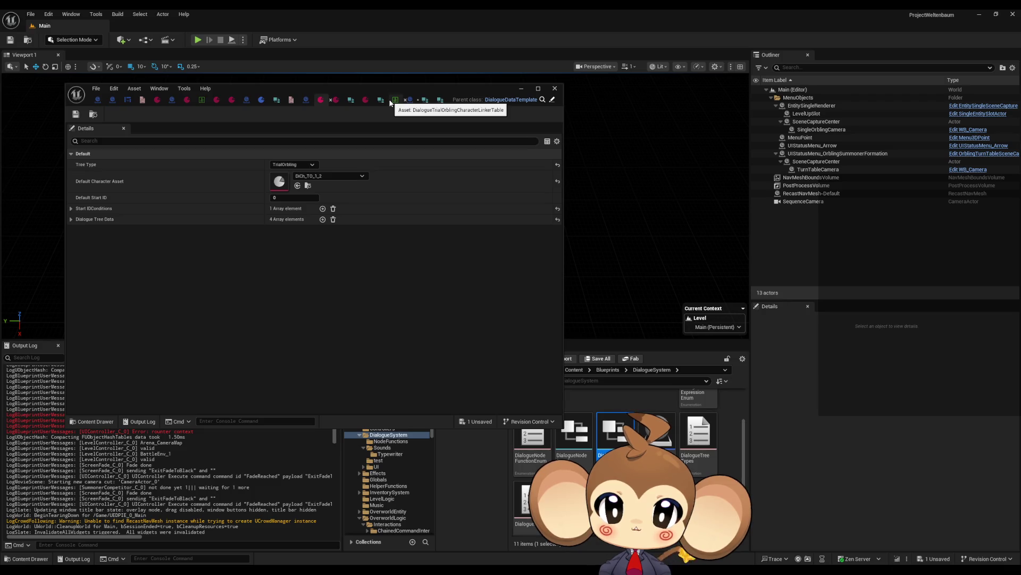
{"action": "left_click", "coordinate": [217, 101]}
{"action": "left_click", "coordinate": [156, 100]}
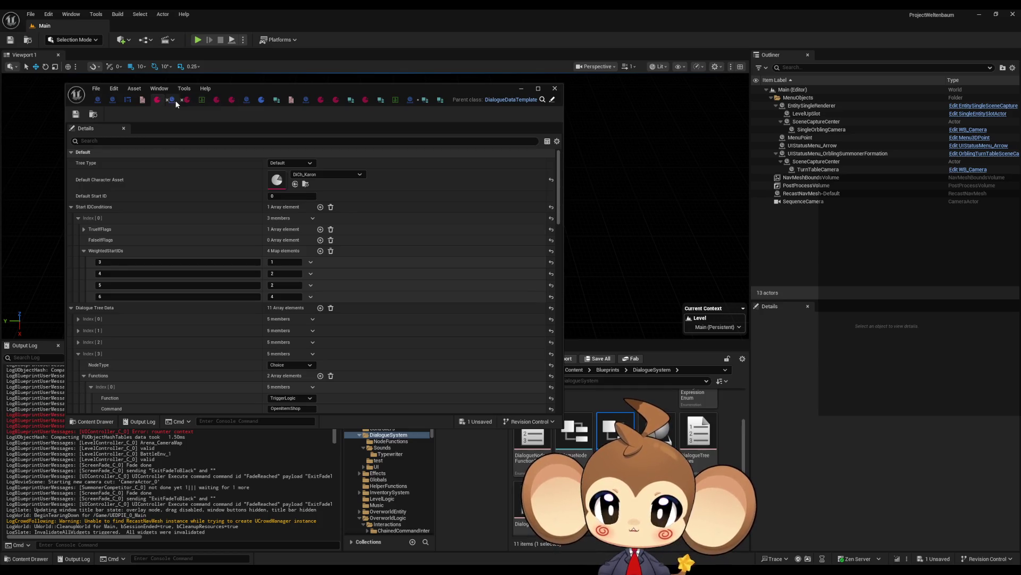
{"action": "left_click", "coordinate": [187, 101]}
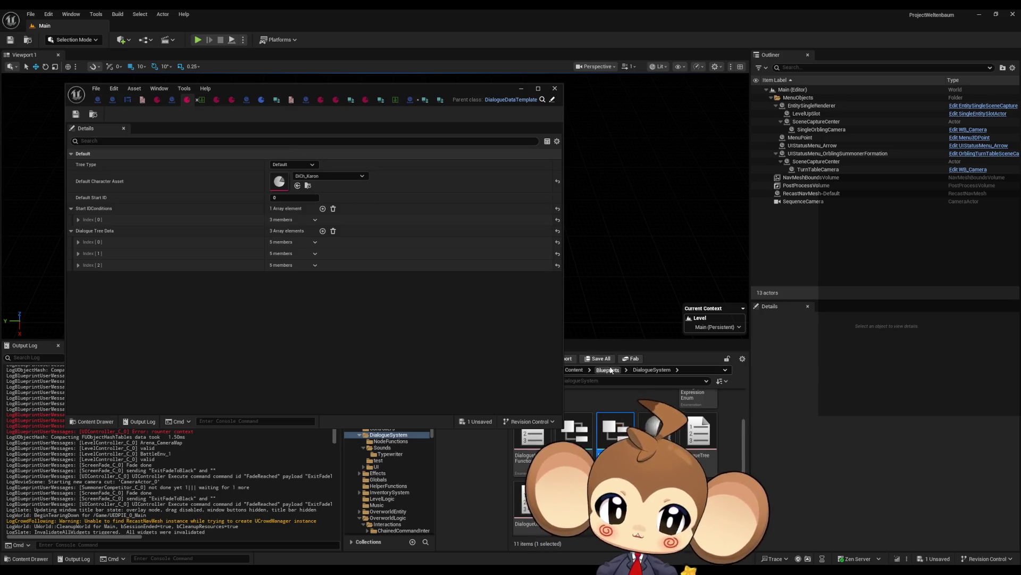
{"action": "left_click", "coordinate": [608, 369]}
{"action": "left_click", "coordinate": [155, 100]}
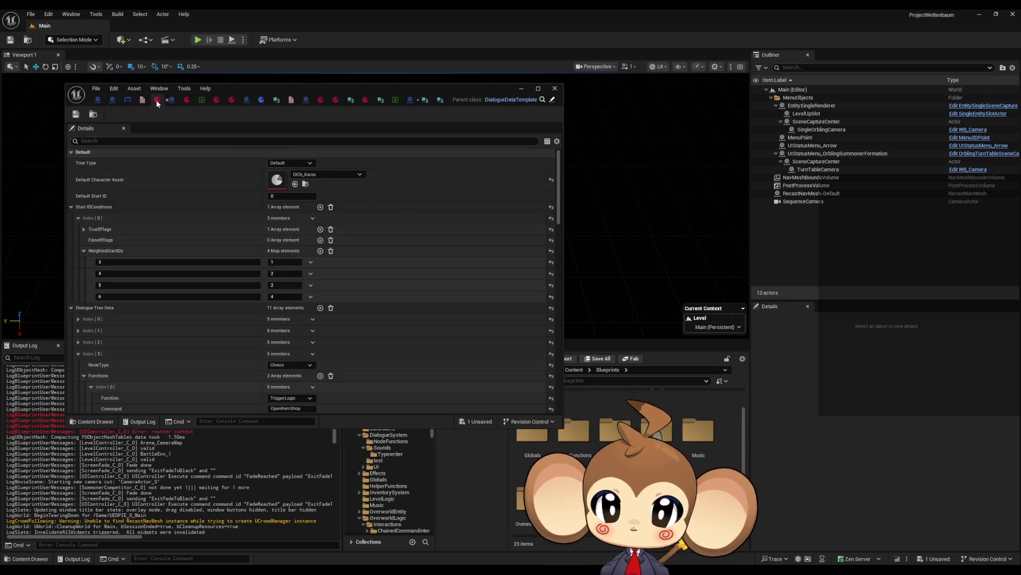
{"action": "left_click", "coordinate": [78, 319]}
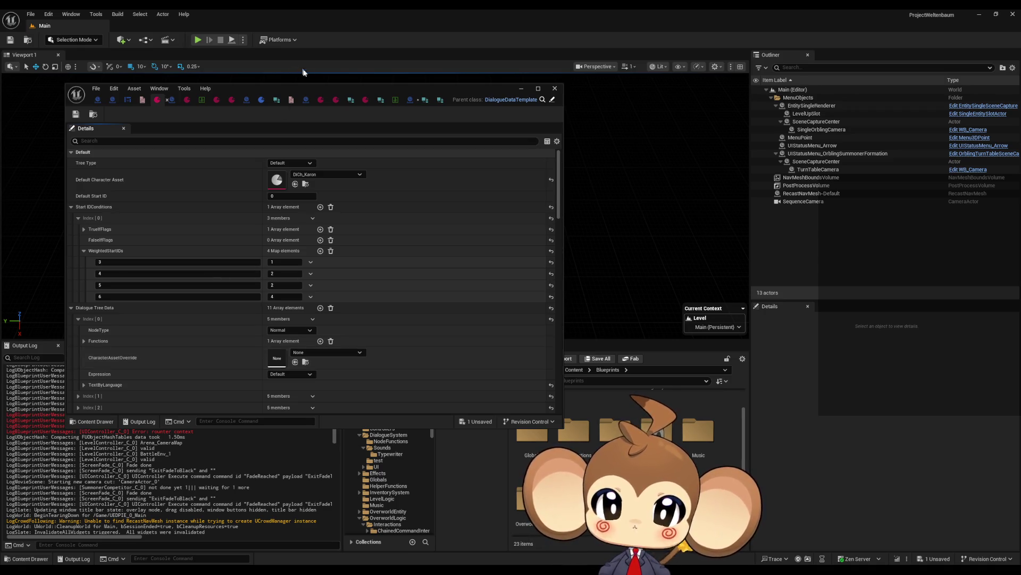
{"action": "mouse_move", "coordinate": [310, 93]}
{"action": "left_mouse_down"}
{"action": "mouse_move", "coordinate": [407, 53]}
{"action": "mouse_move", "coordinate": [333, 40]}
{"action": "left_mouse_up"}
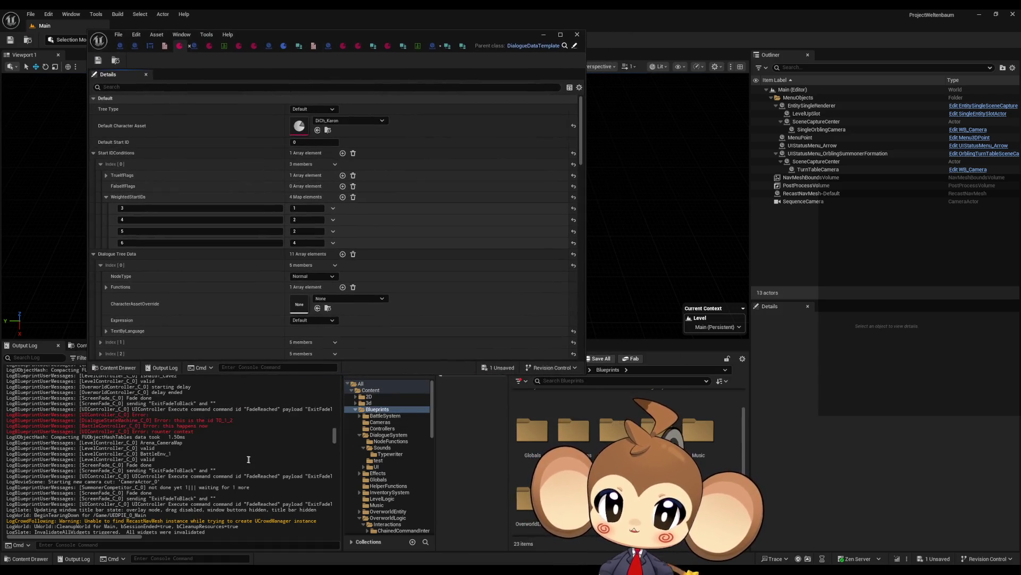
{"action": "left_click_drag", "start_coordinate": [335, 436], "coordinate": [335, 536]}
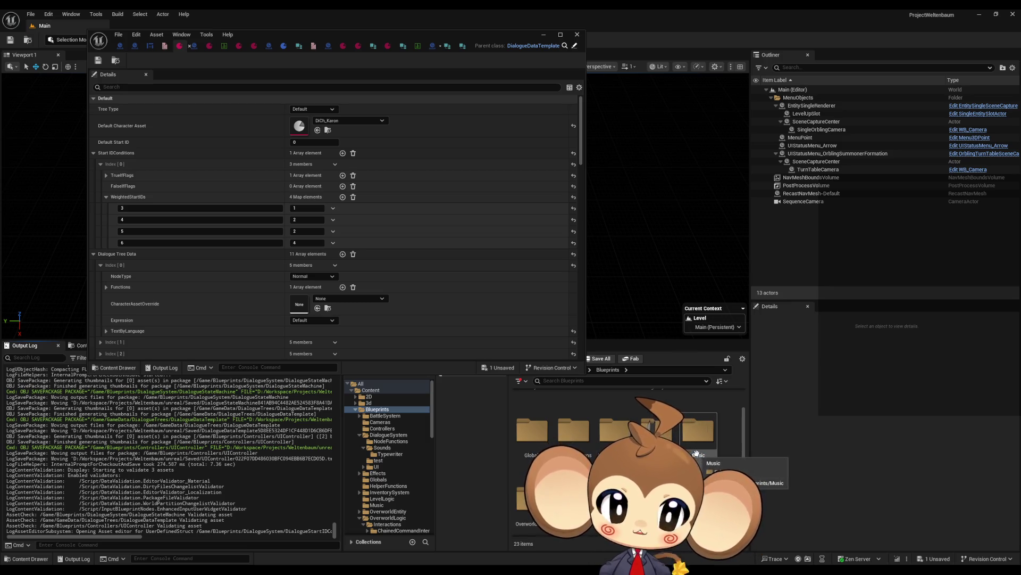
Compile and save the DialogueDataTemplate blueprint, then close its editor
{"action": "left_click", "coordinate": [570, 46]}
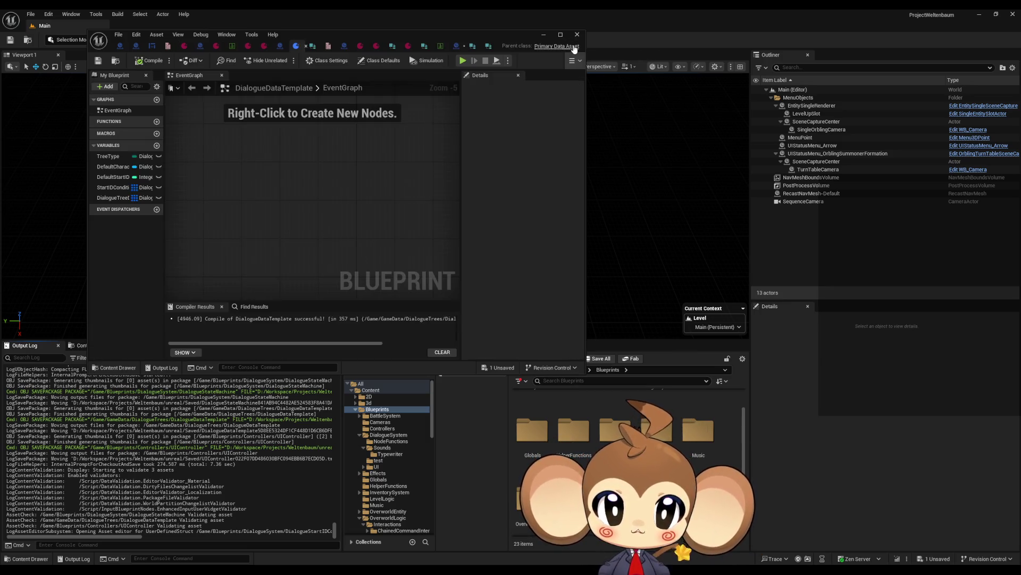
{"action": "left_click", "coordinate": [149, 62]}
{"action": "left_click", "coordinate": [99, 63]}
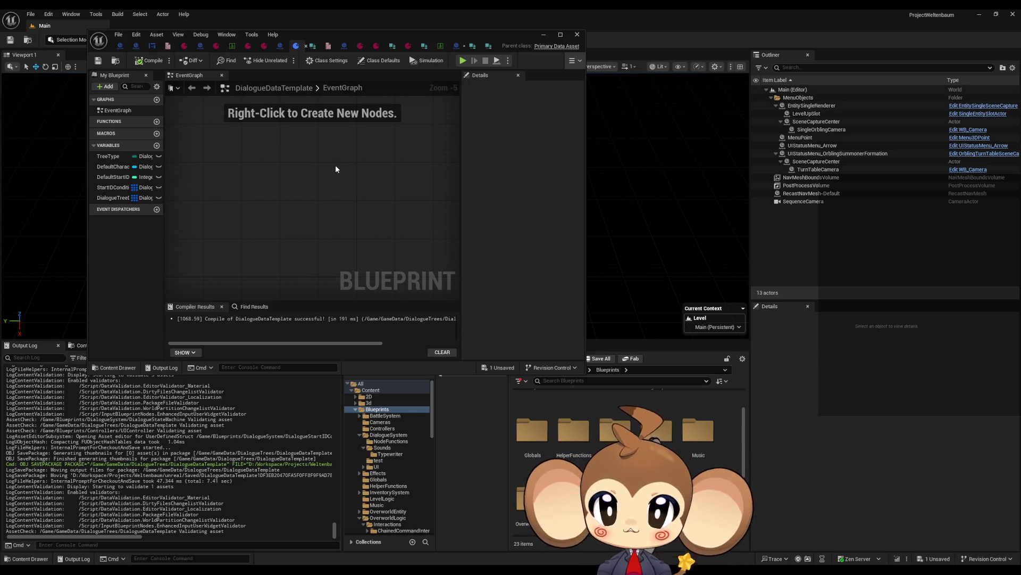
{"action": "left_click", "coordinate": [578, 34]}
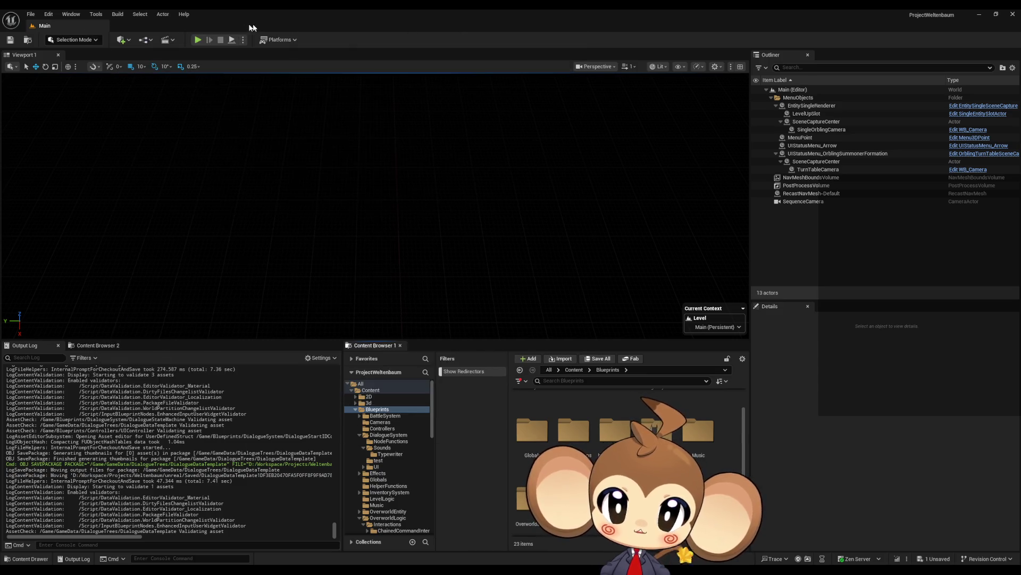
{"action": "left_click", "coordinate": [196, 41]}
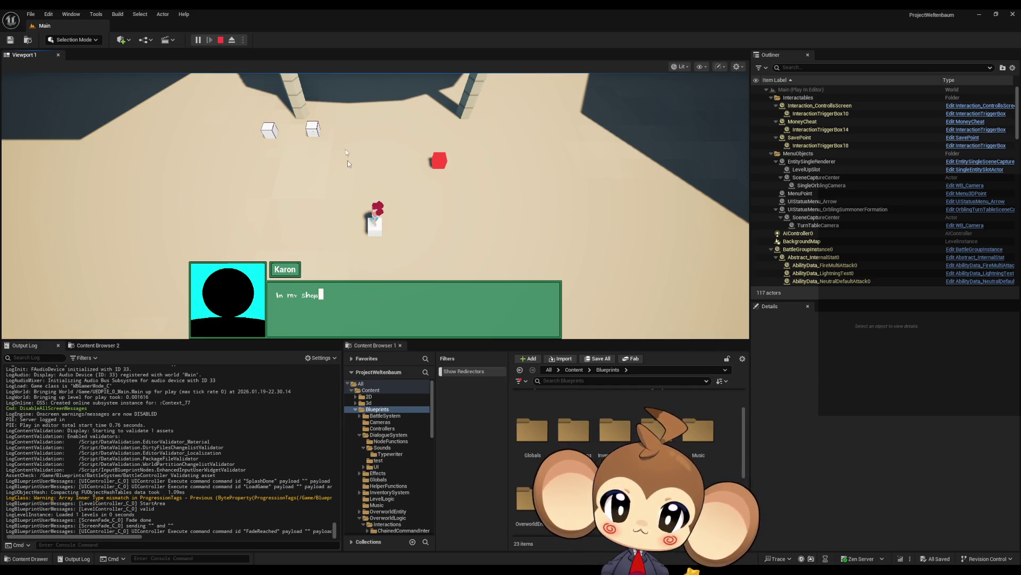
{"action": "key", "text": "Escape"}
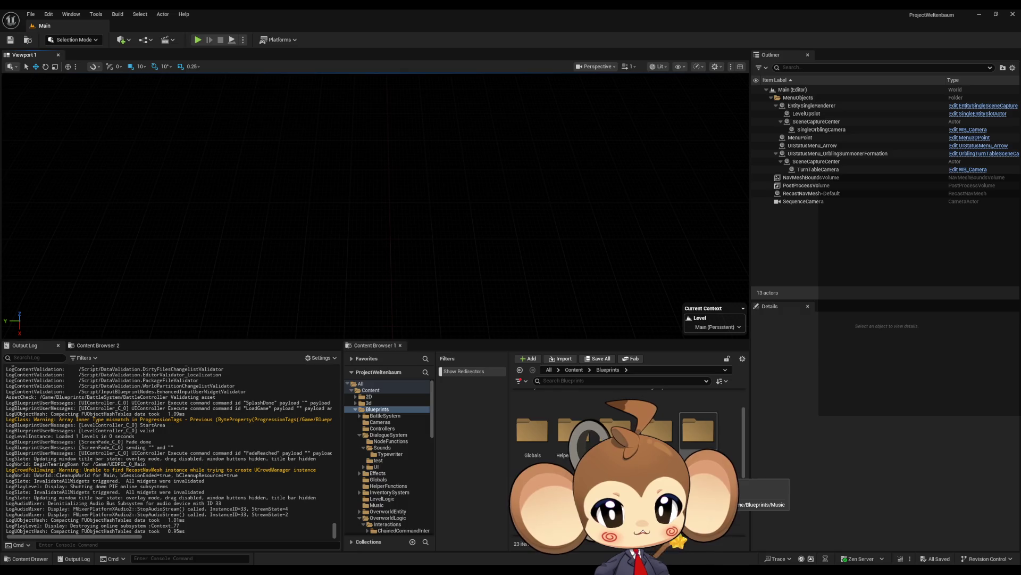
{"action": "mouse_move", "coordinate": [417, 569]}
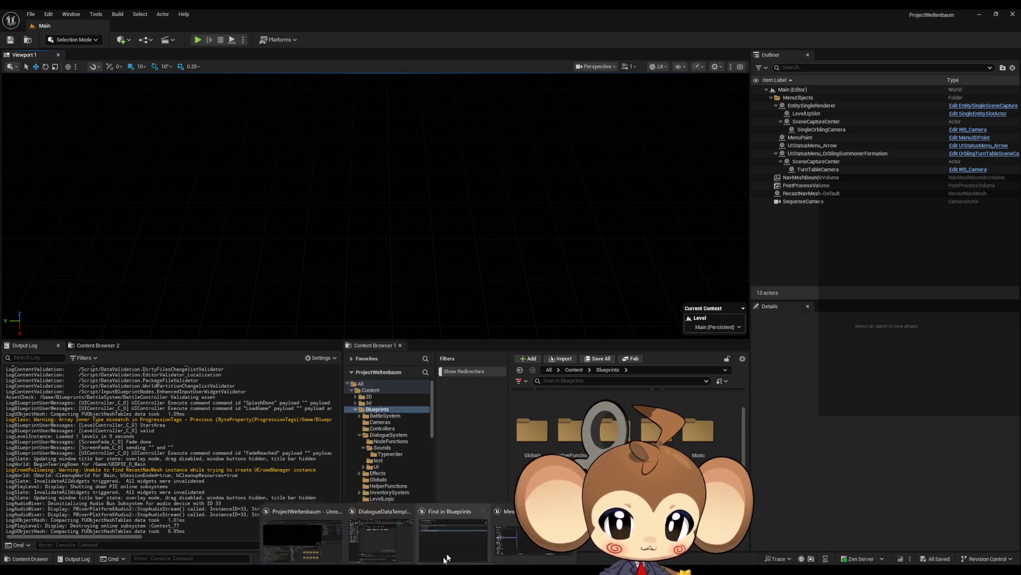
Maximize DialogueMainWidget's AnimateDialogueText graph and search Find Results for 'old' to reach Character Set OLD
{"action": "left_click", "coordinate": [380, 537]}
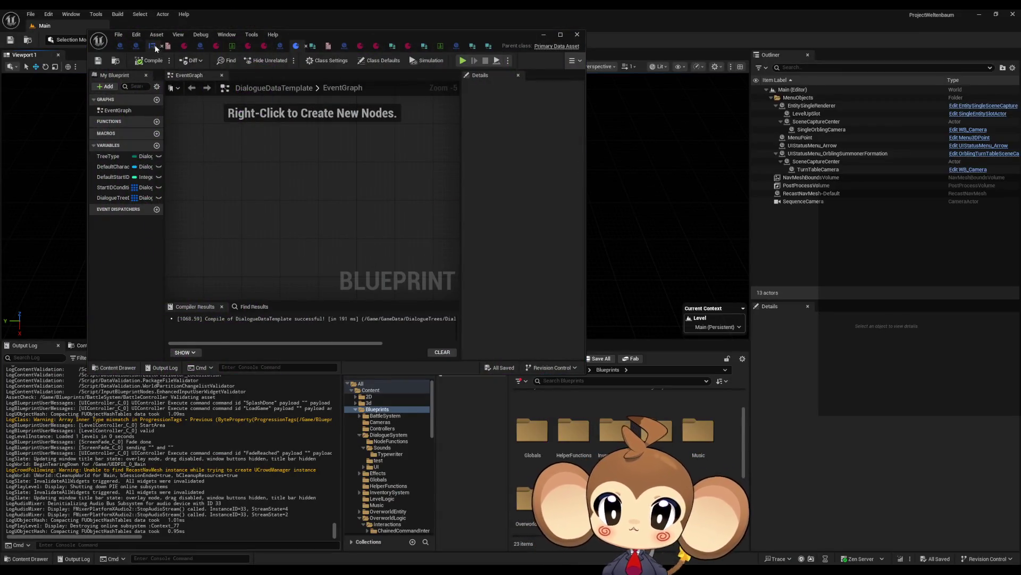
{"action": "left_click", "coordinate": [310, 37]}
{"action": "double_click", "coordinate": [308, 33]}
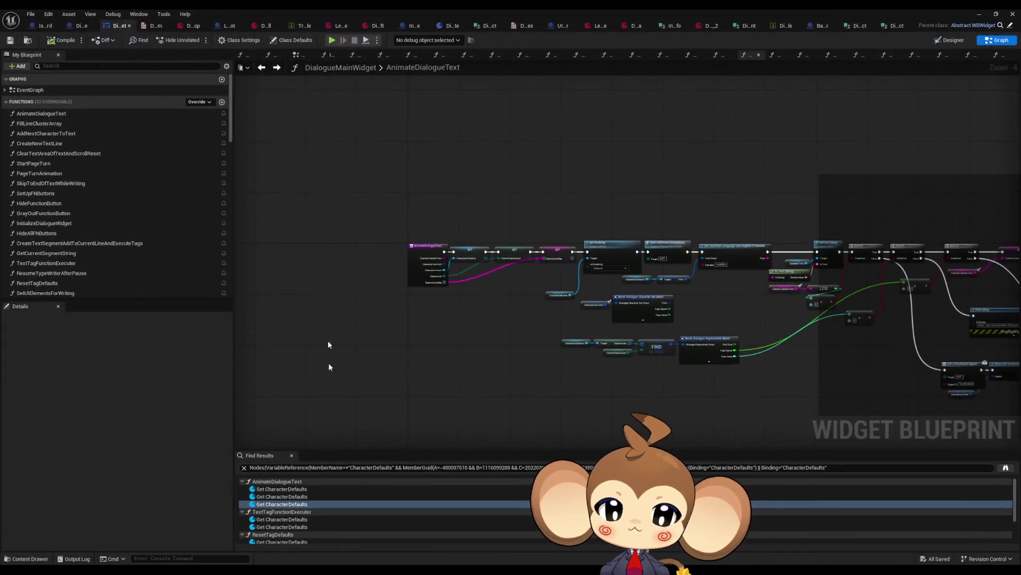
{"action": "left_click", "coordinate": [312, 468]}
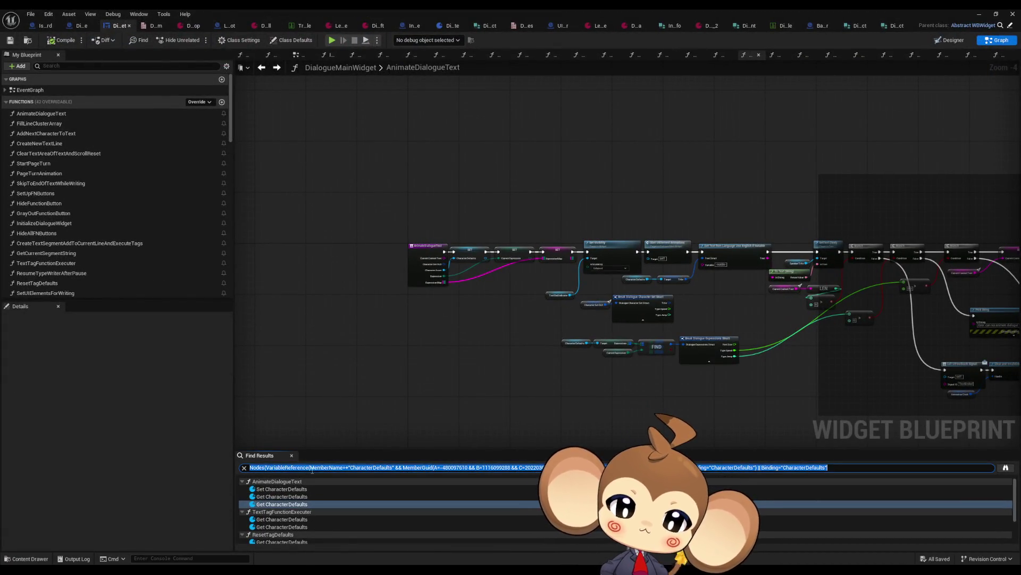
{"action": "type", "text": "old"}
{"action": "key", "text": "Return"}
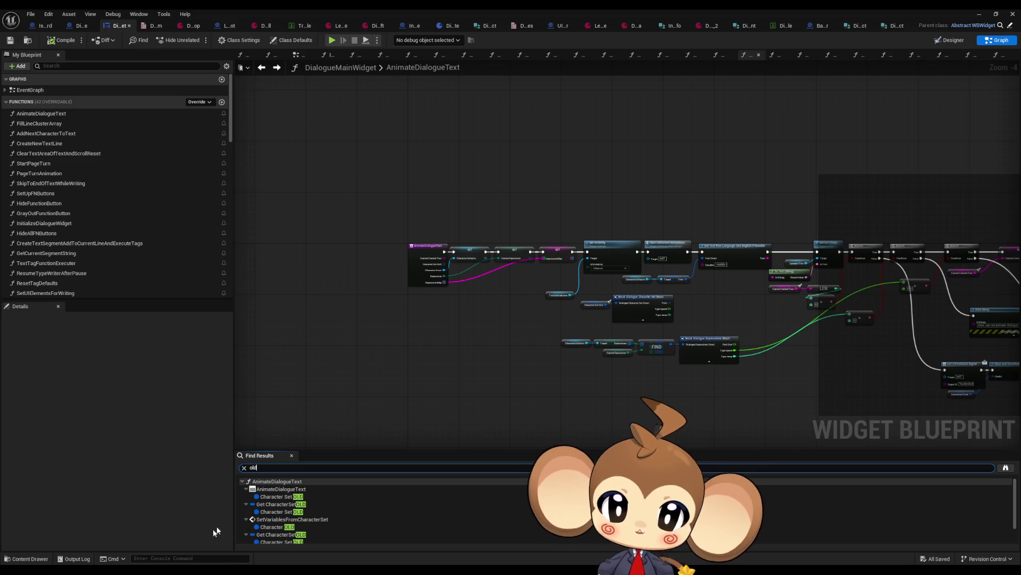
{"action": "left_click", "coordinate": [282, 496]}
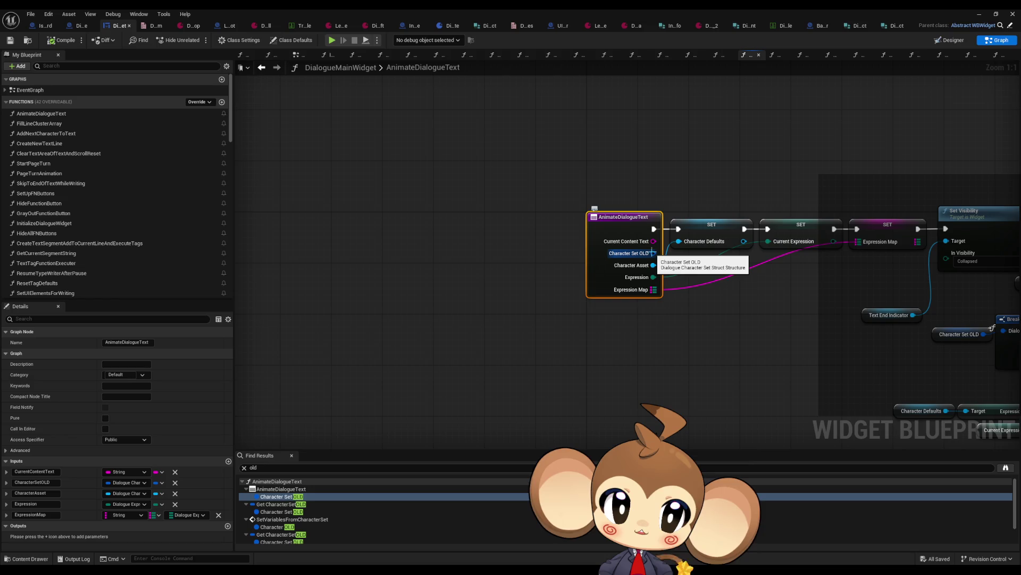
Inspect the DialogueCharacterSet struct in DialogueSystem > UI, then return full-screen to the Character Set OLD reference
{"action": "double_click", "coordinate": [525, 8]}
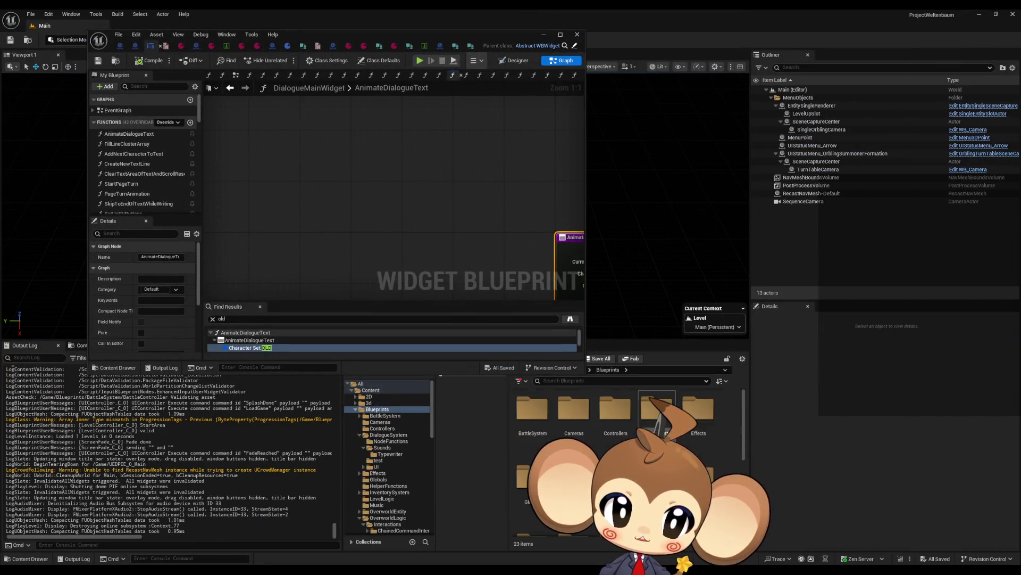
{"action": "double_click", "coordinate": [663, 428]}
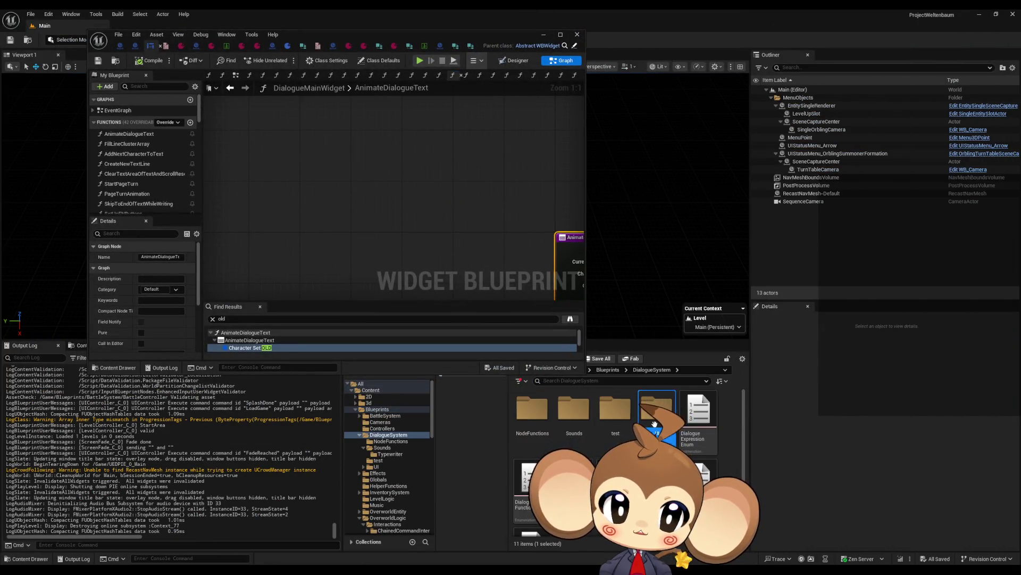
{"action": "double_click", "coordinate": [655, 424]}
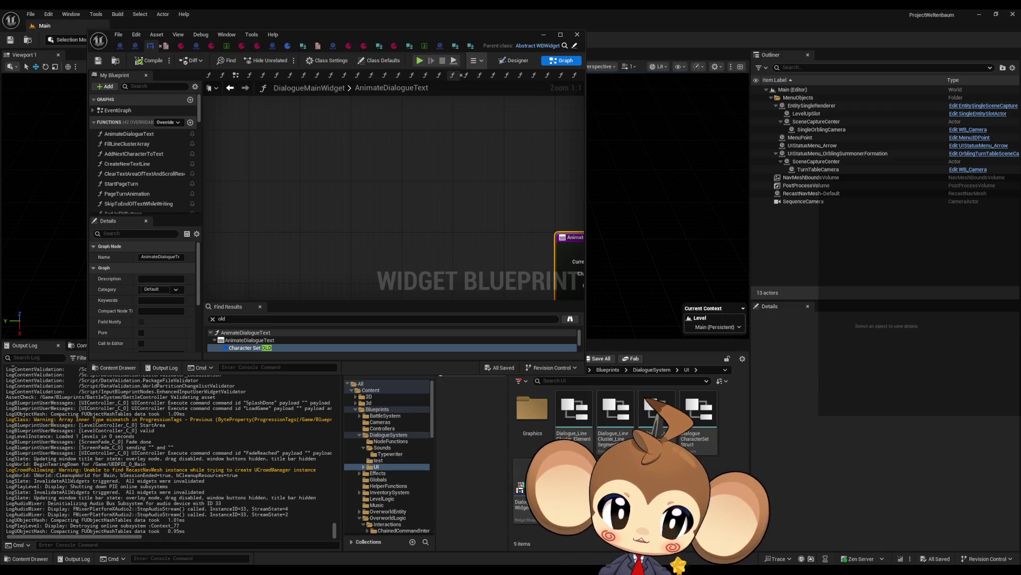
{"action": "double_click", "coordinate": [694, 444]}
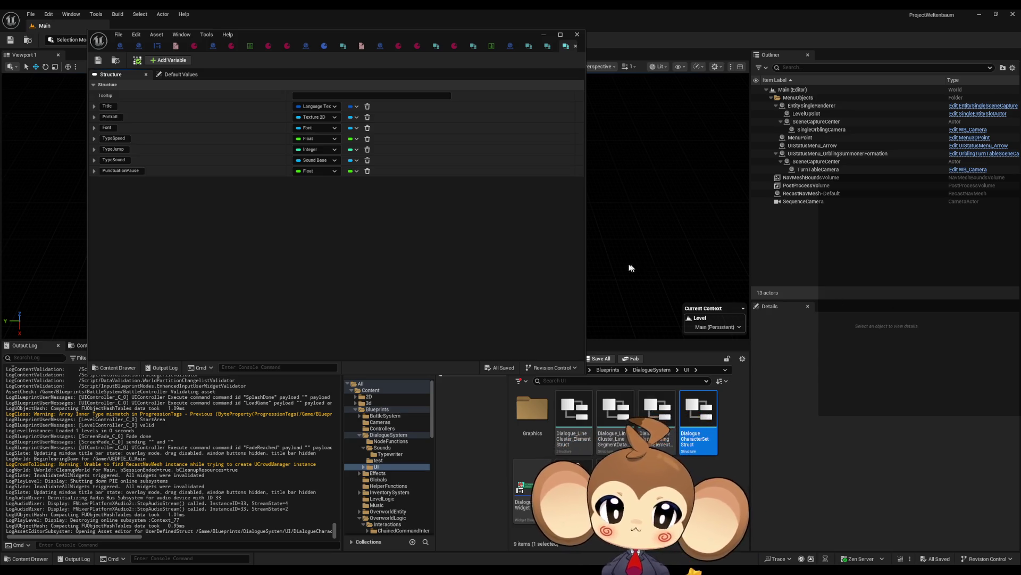
{"action": "left_click", "coordinate": [157, 46]}
{"action": "left_click", "coordinate": [258, 348]}
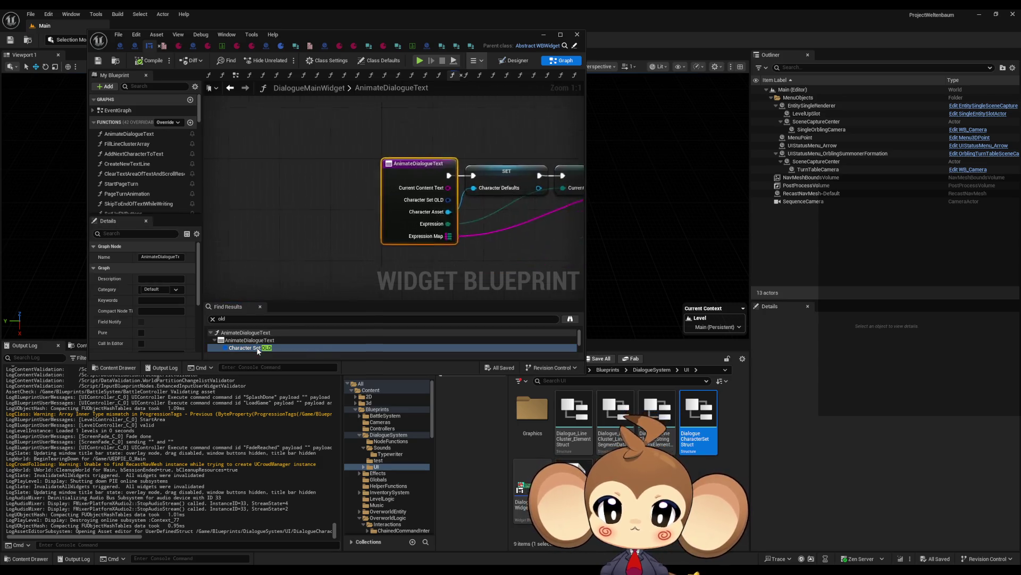
{"action": "double_click", "coordinate": [361, 33]}
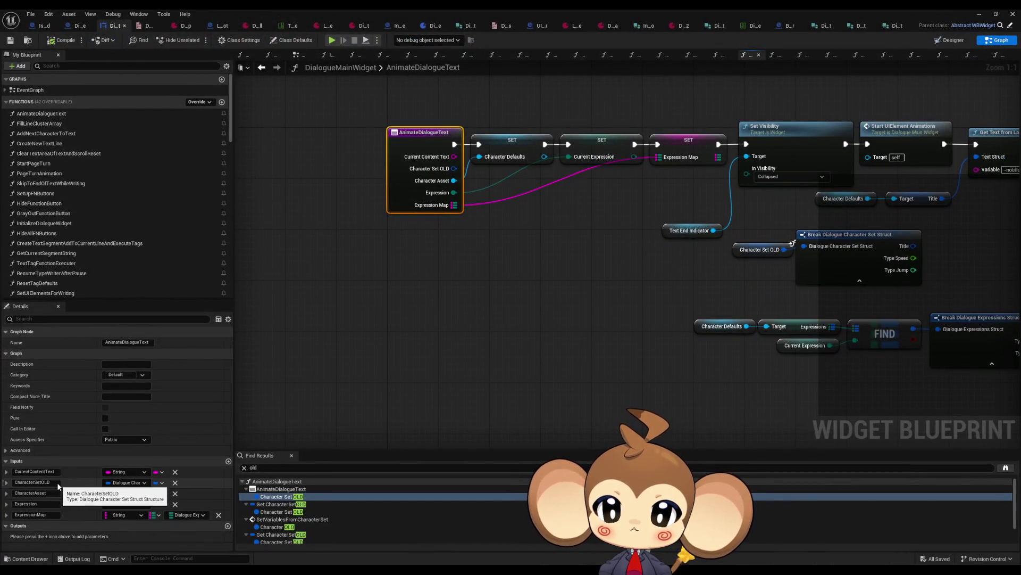
Remove the CharacterSetOLD and CharacterOLD inputs, delete the broken Character Set OLD node, and recompile DialogueMainWidget
{"action": "left_click", "coordinate": [175, 484]}
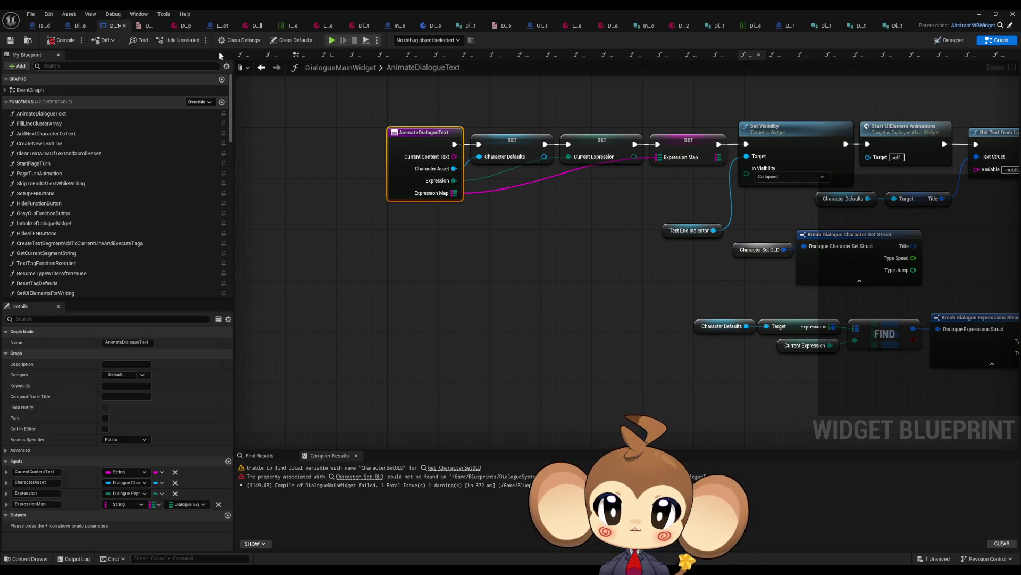
{"action": "left_click", "coordinate": [59, 42]}
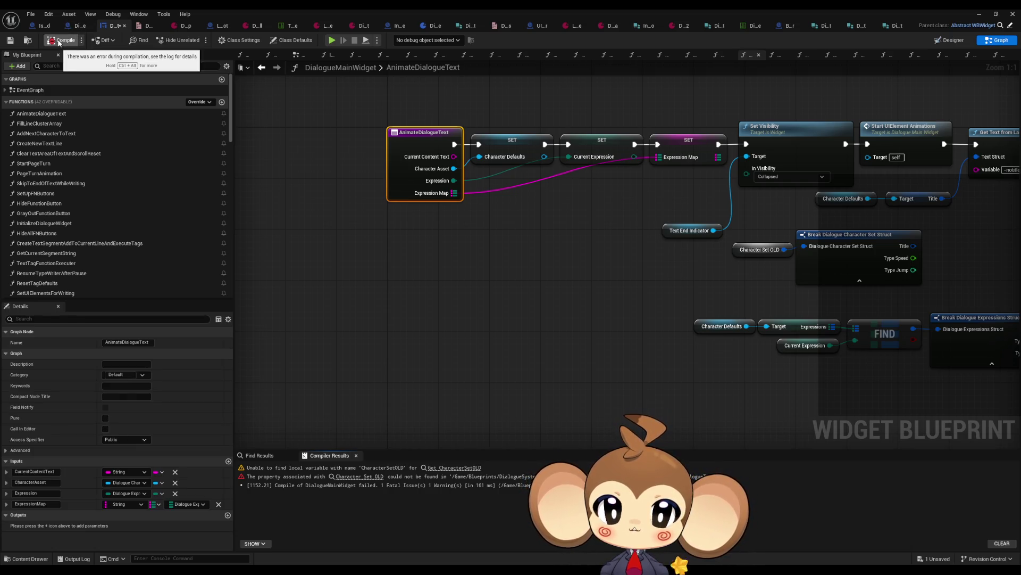
{"action": "left_click", "coordinate": [349, 477]}
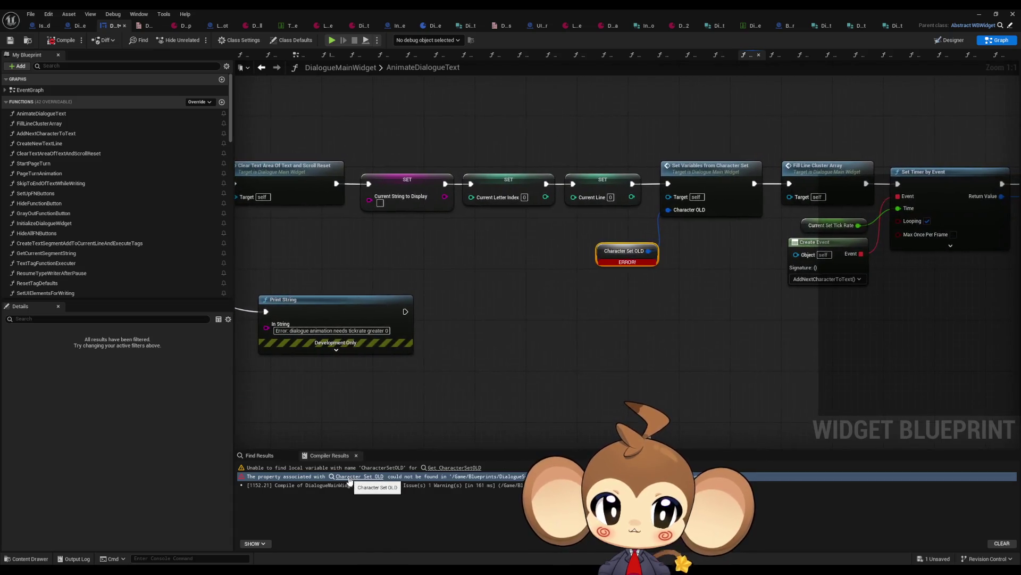
{"action": "left_click", "coordinate": [723, 187]}
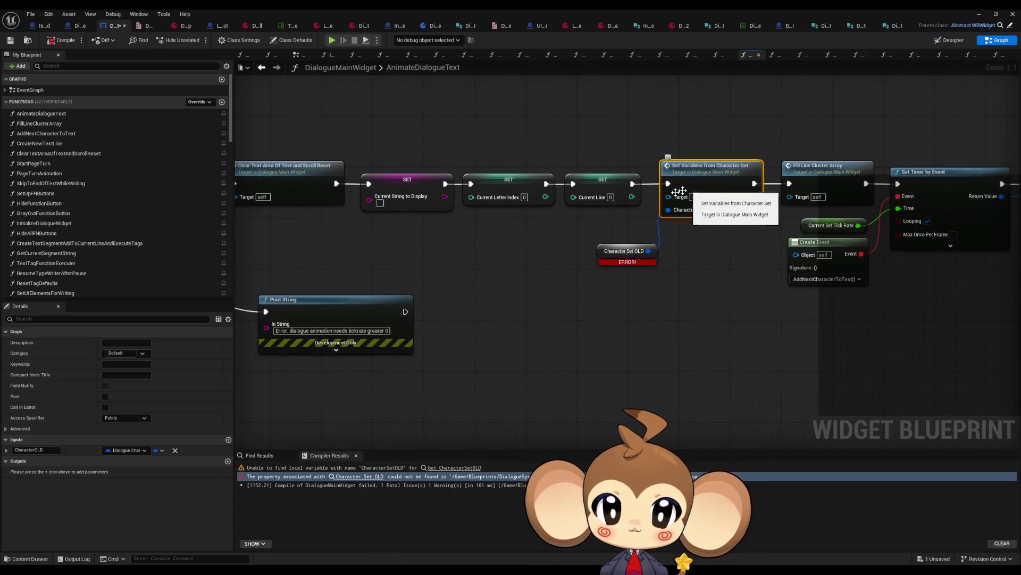
{"action": "left_click", "coordinate": [175, 451]}
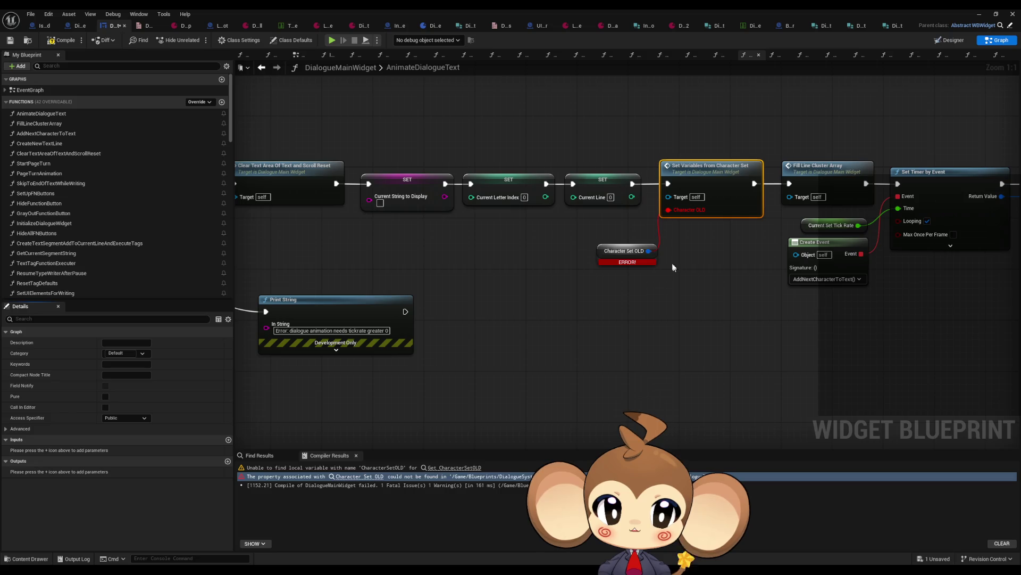
{"action": "left_click", "coordinate": [612, 255]}
{"action": "key", "text": "Delete"}
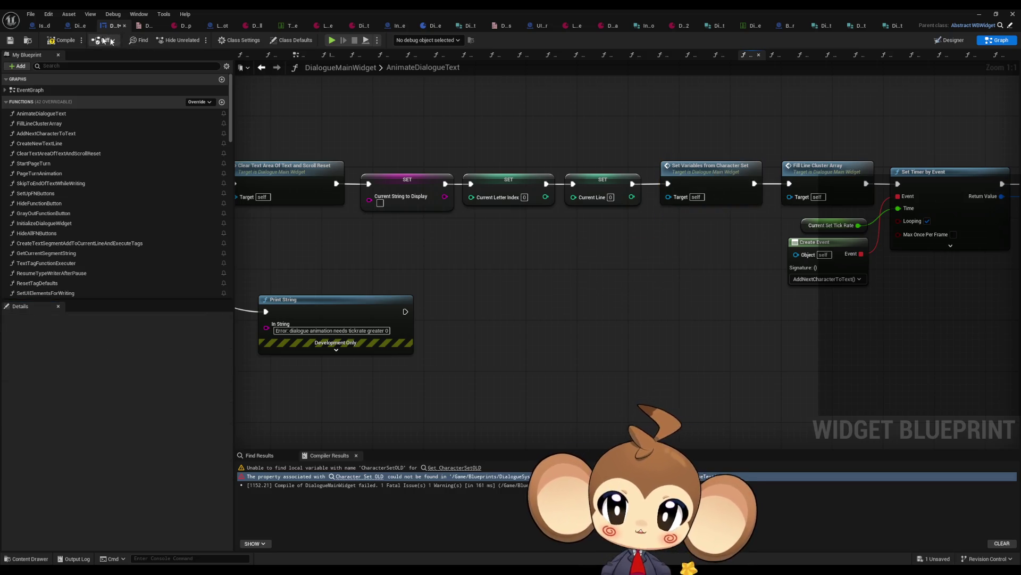
{"action": "left_click", "coordinate": [73, 42]}
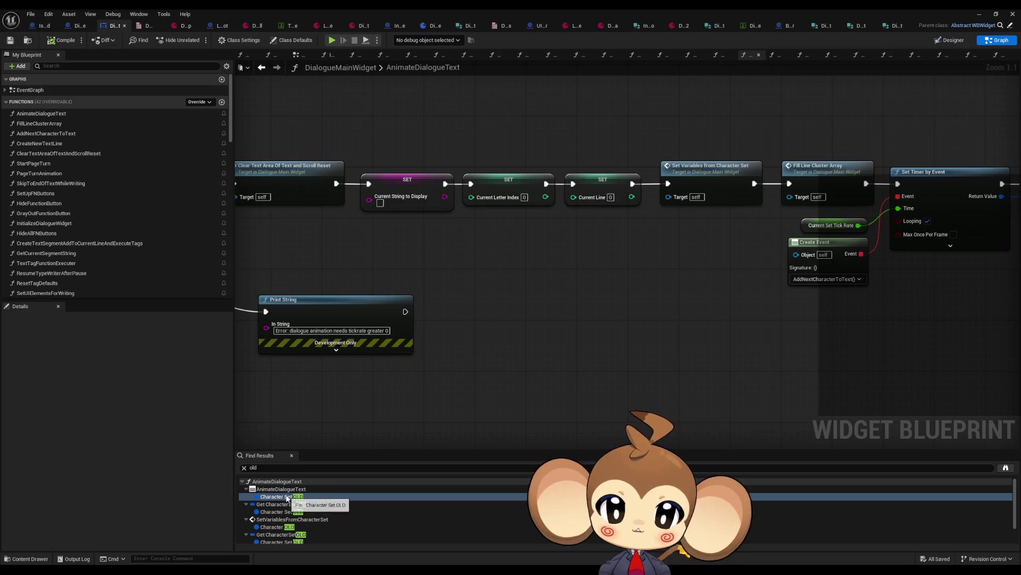
Rerun the 'old' search and delete the remaining Character Set OLD getter with its Break Dialogue Character Set Struct node
{"action": "double_click", "coordinate": [286, 498]}
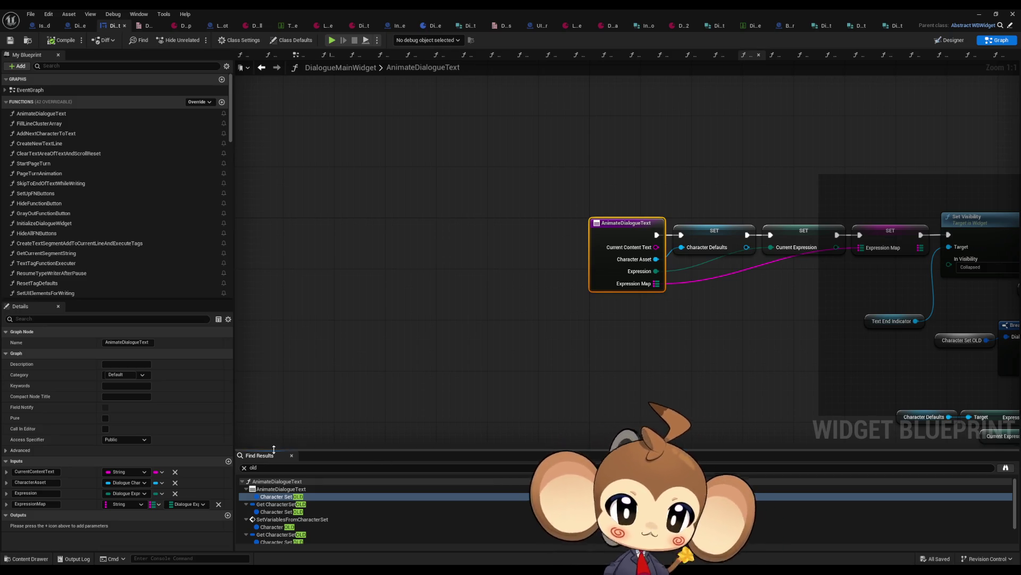
{"action": "left_click", "coordinate": [303, 467]}
{"action": "key", "text": "Return"}
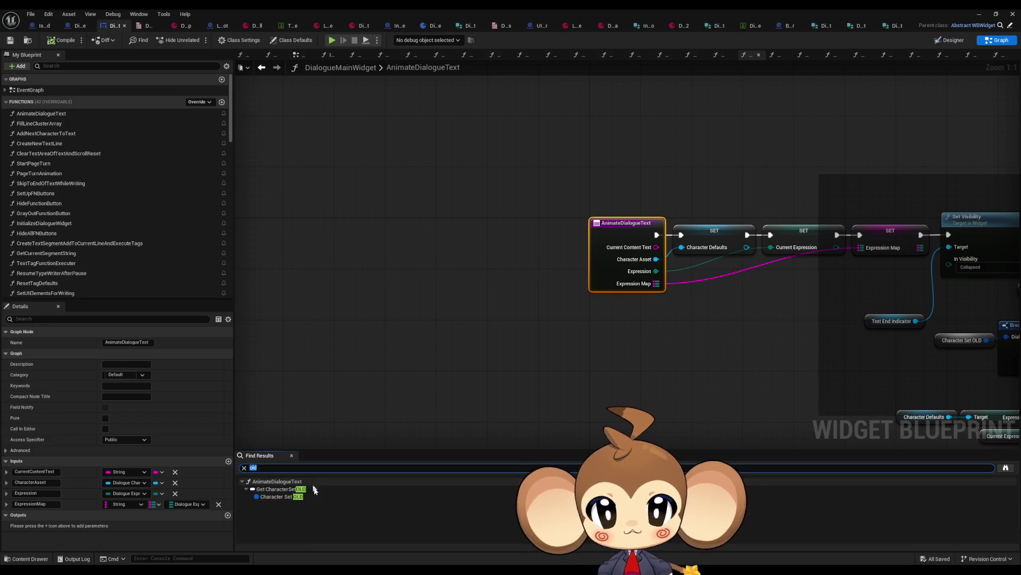
{"action": "left_click", "coordinate": [282, 496]}
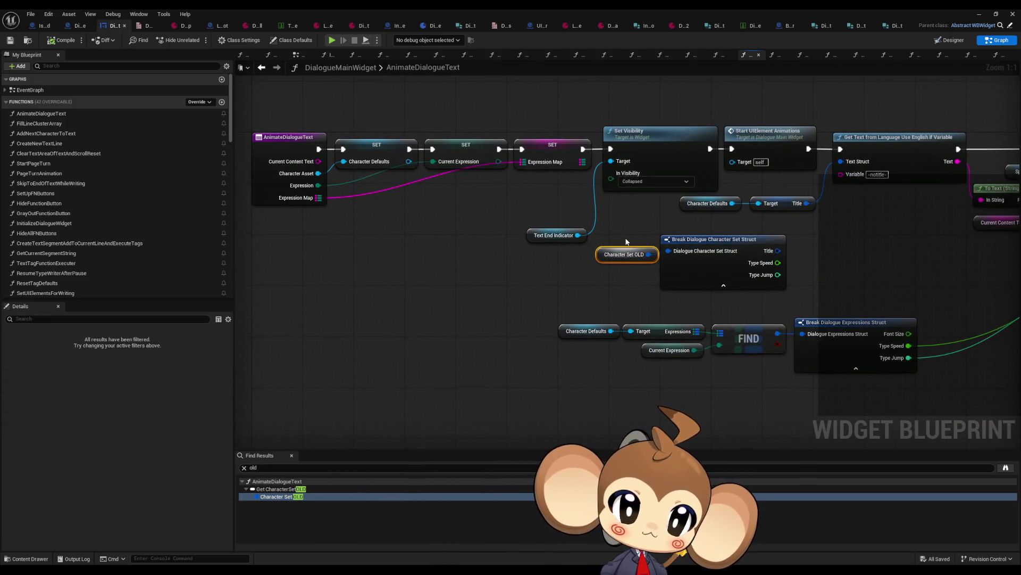
{"action": "left_click", "coordinate": [708, 266]}
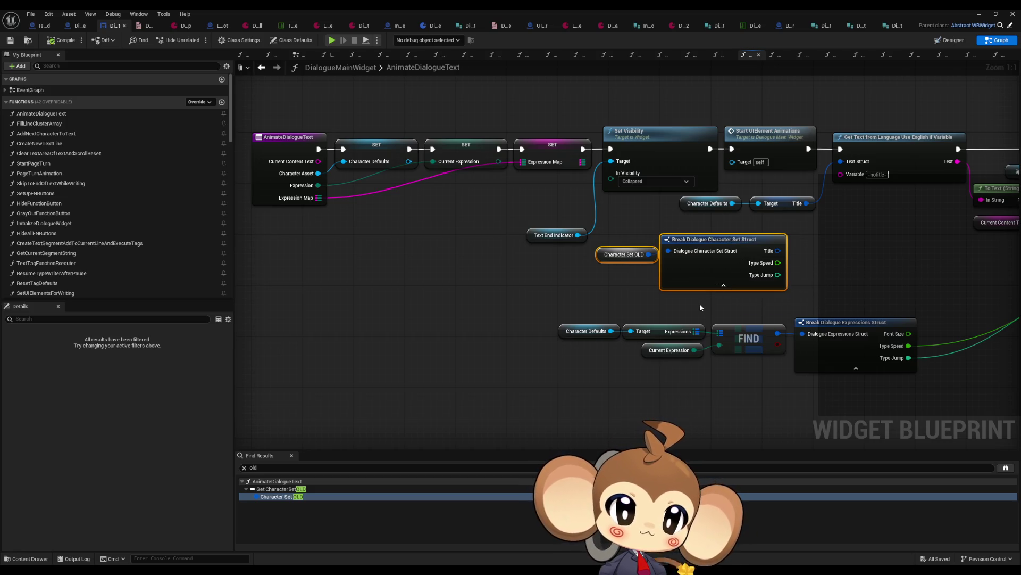
{"action": "key", "text": "Delete"}
{"action": "left_click_drag", "start_coordinate": [694, 301], "coordinate": [470, 273]}
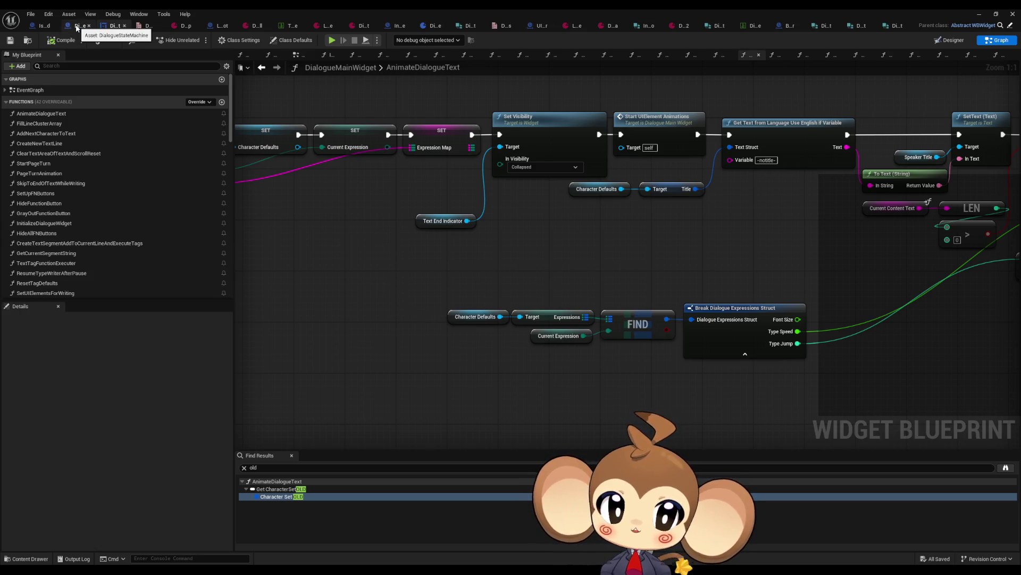
{"action": "left_click", "coordinate": [77, 28]}
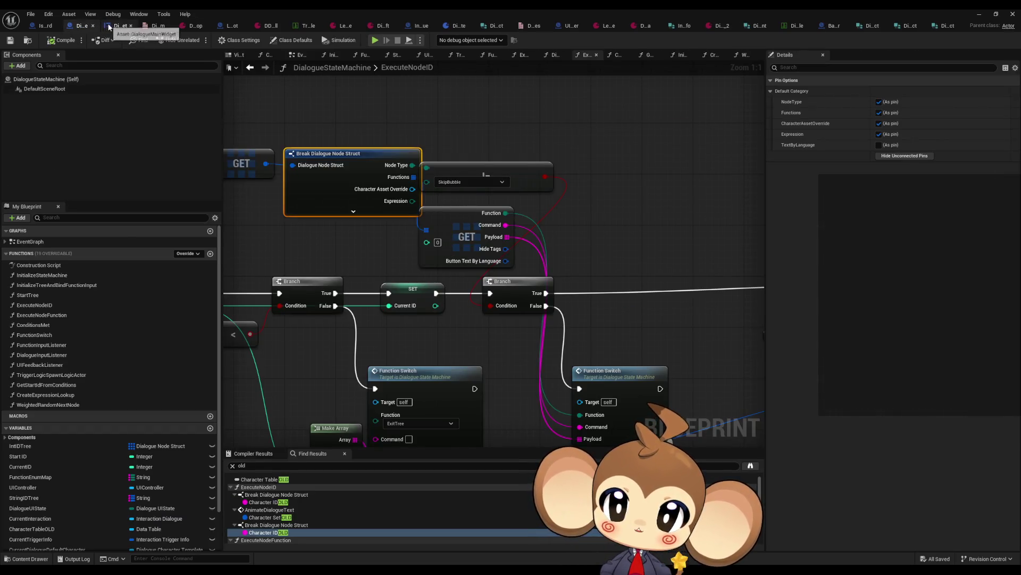
Browse the dialogue blueprint graphs and locate the CharacterTableOLD variable through the 'old' search
{"action": "left_click", "coordinate": [110, 28]}
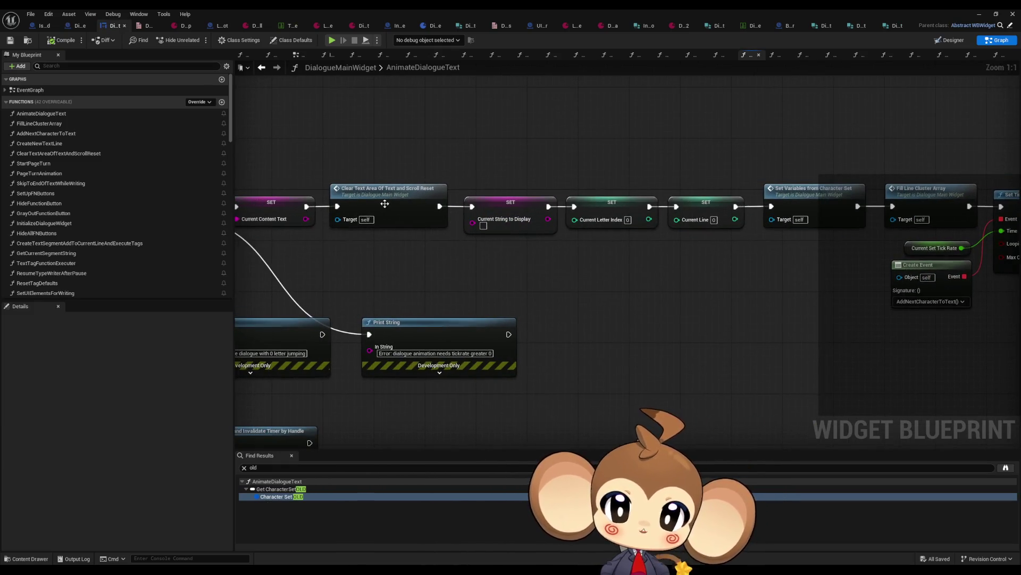
{"action": "double_click", "coordinate": [385, 203]}
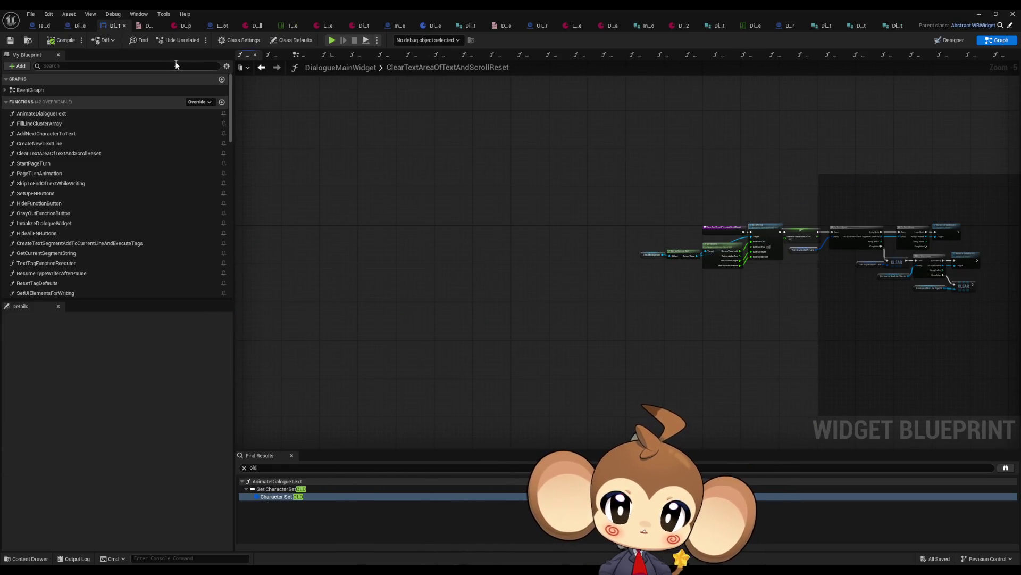
{"action": "left_click", "coordinate": [997, 55]}
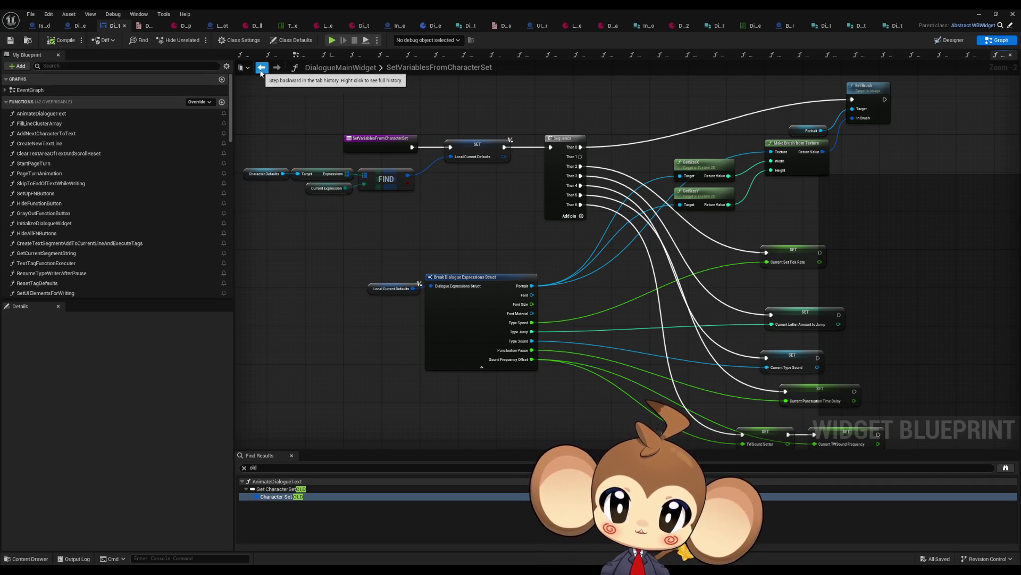
{"action": "left_click", "coordinate": [75, 25]}
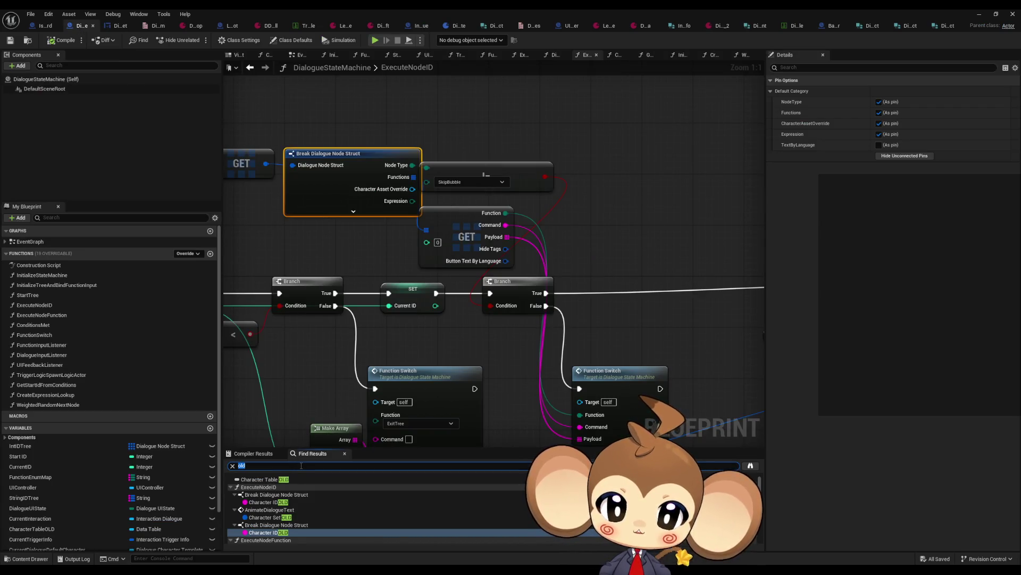
{"action": "key", "text": "Return"}
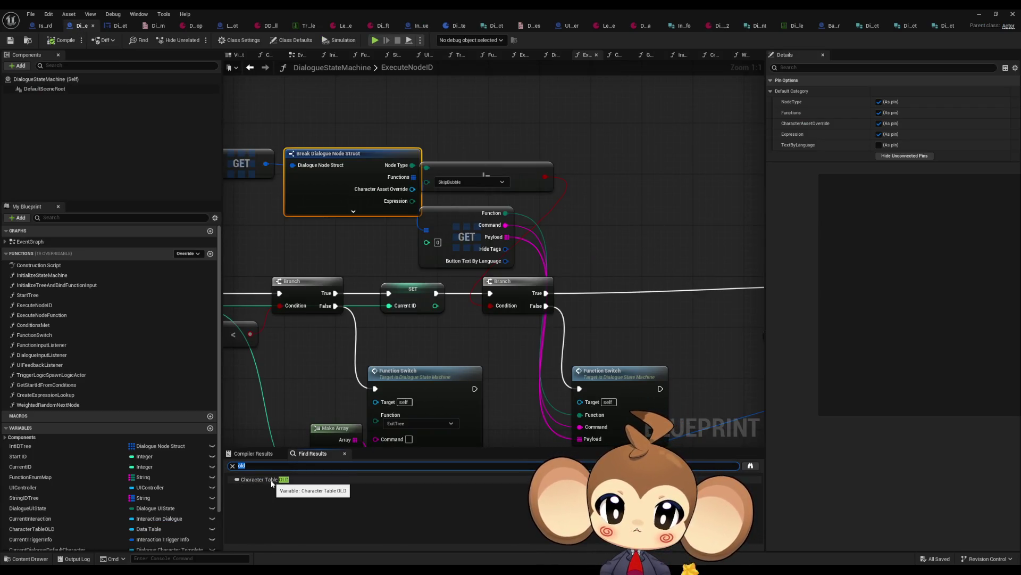
{"action": "left_click", "coordinate": [272, 482]}
{"action": "scroll", "coordinate": [182, 477], "scroll_direction": "down", "scroll_amount": 2}
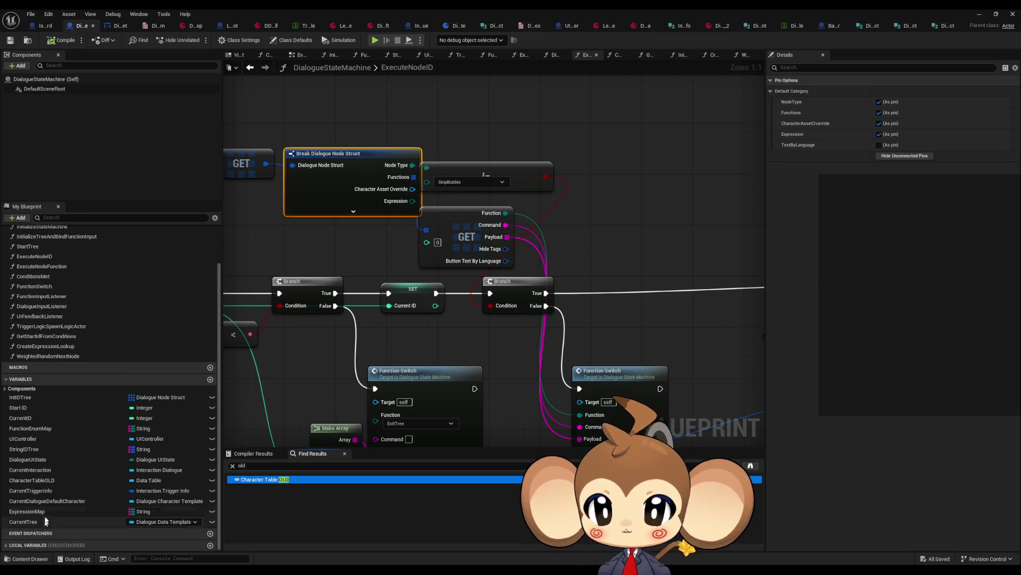
{"action": "left_click", "coordinate": [54, 482]}
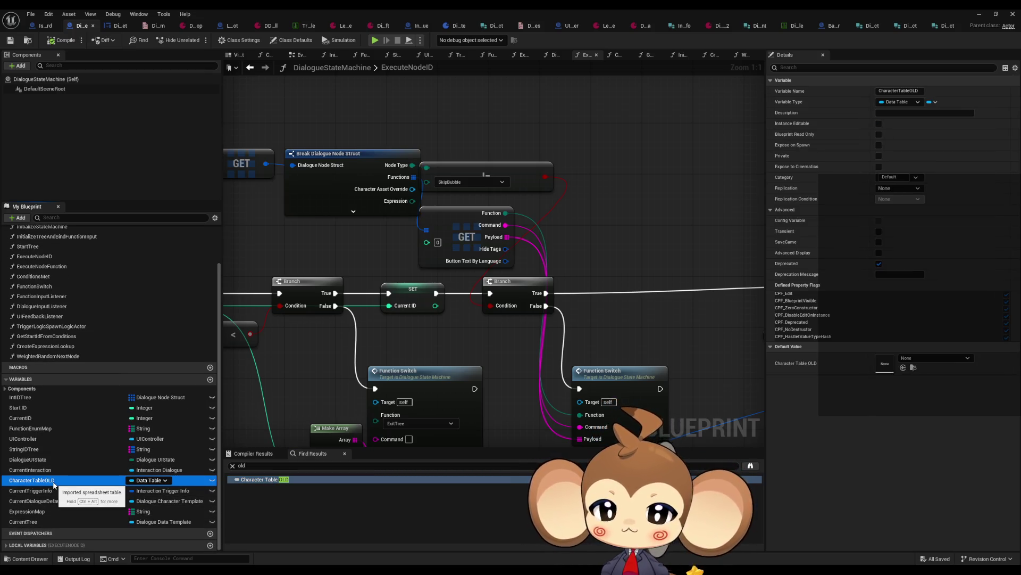
Check CharacterTableOLD for references, then delete the unused variable
{"action": "right_click", "coordinate": [54, 484]}
{"action": "mouse_move", "coordinate": [81, 514]}
{"action": "left_click", "coordinate": [163, 530]}
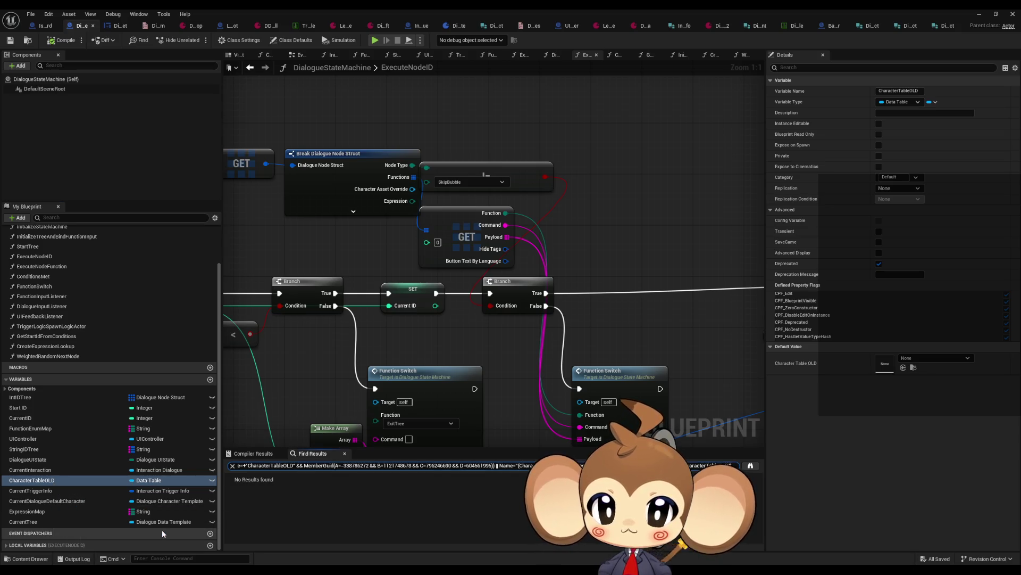
{"action": "key", "text": "Delete"}
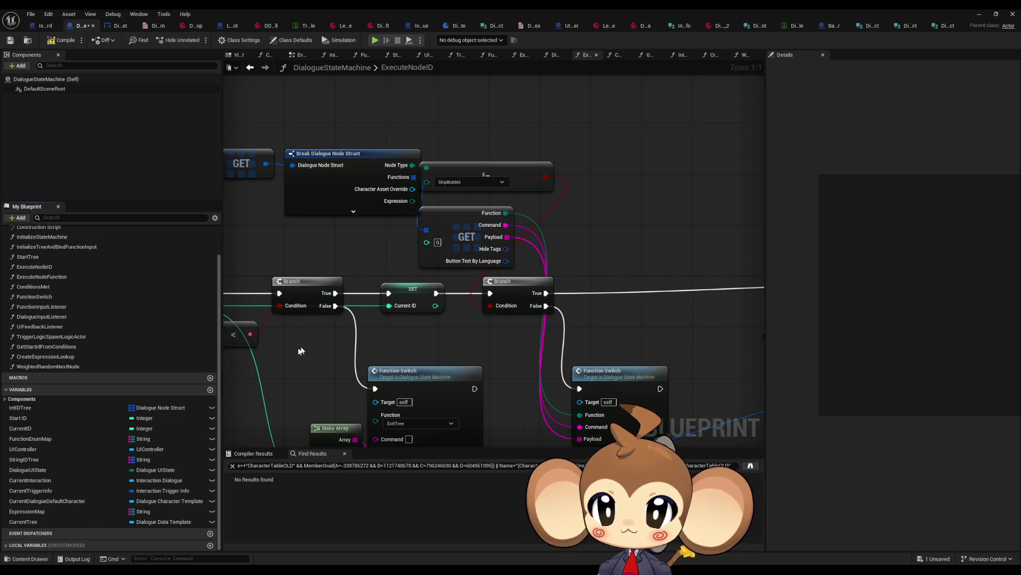
Save all modified assets from the level editor's File menu
{"action": "double_click", "coordinate": [288, 13]}
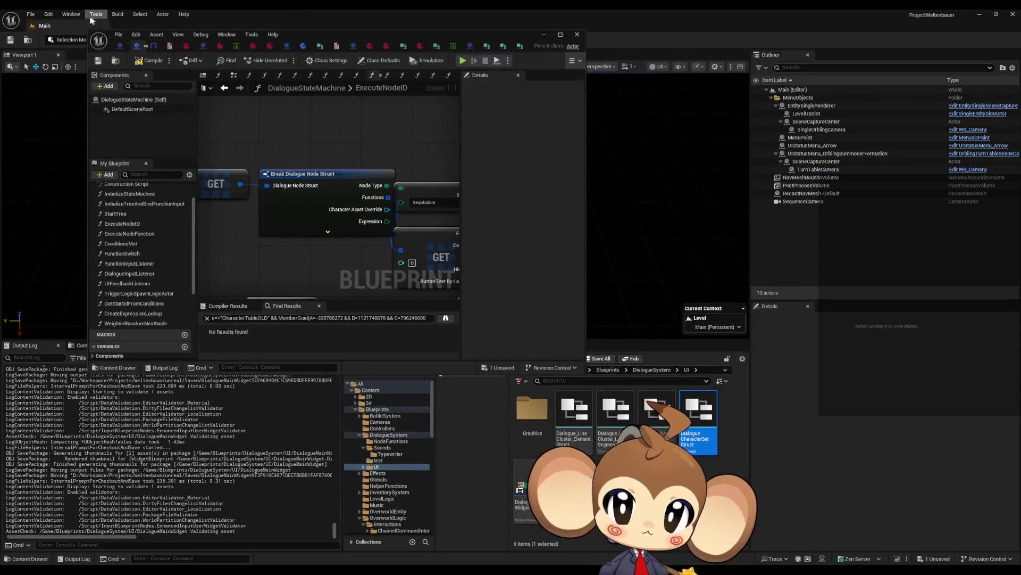
{"action": "left_click", "coordinate": [31, 15]}
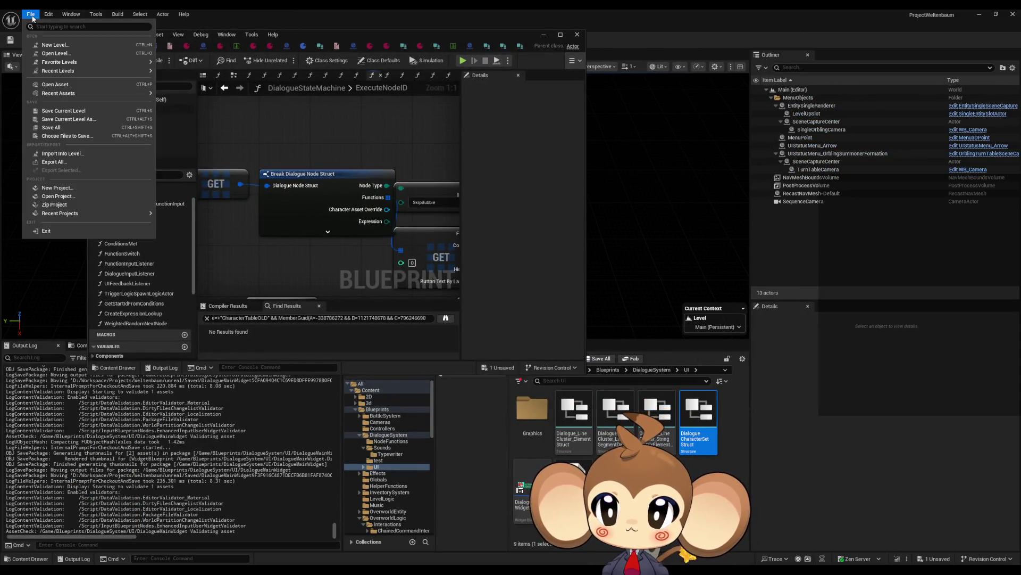
{"action": "left_click", "coordinate": [59, 127]}
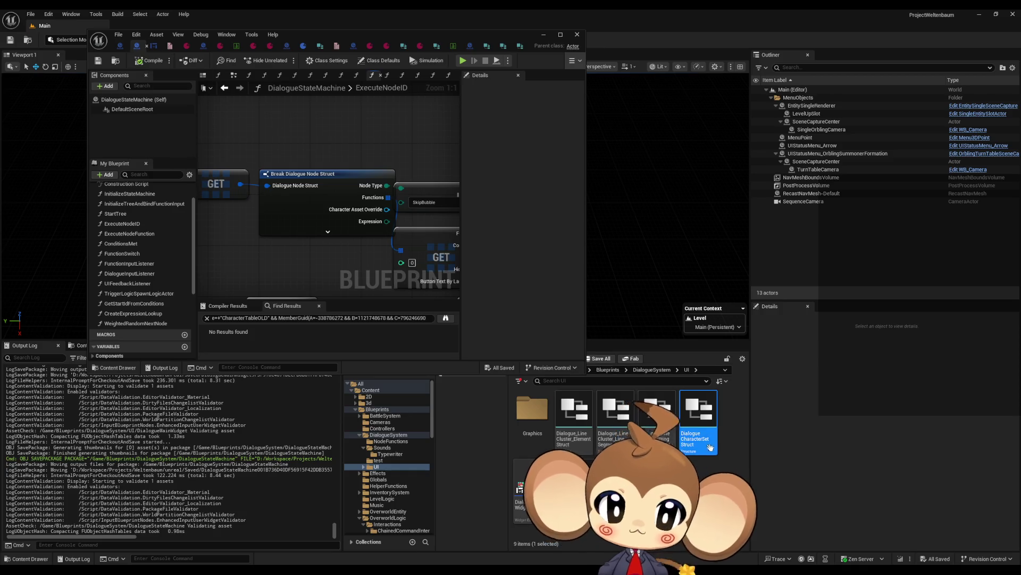
{"action": "right_click", "coordinate": [703, 422]}
Open the Reference Viewer for DialogueCharacterSetStruct and pan to the DialogueCharacterTable node
{"action": "left_click", "coordinate": [748, 362]}
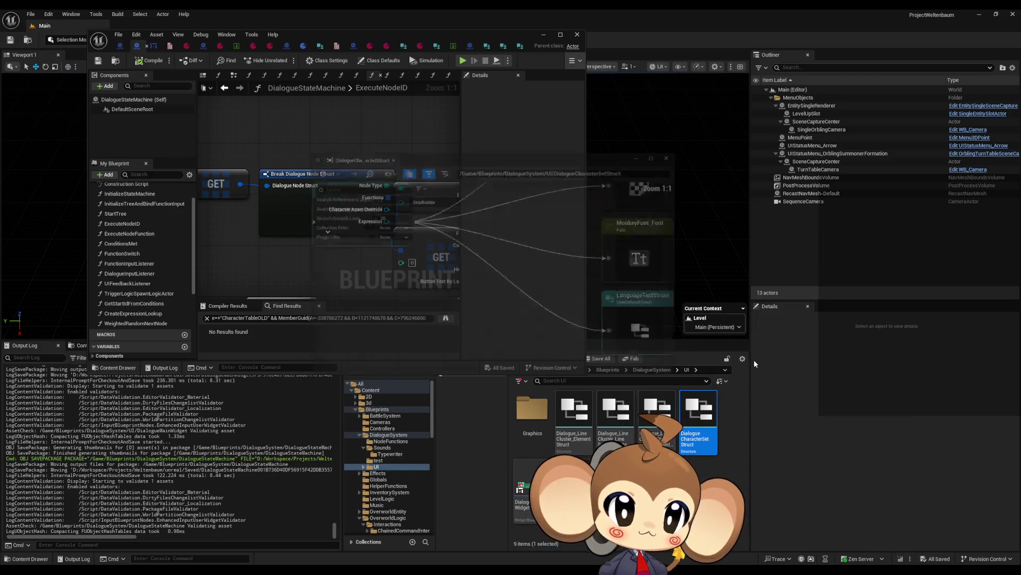
{"action": "scroll", "coordinate": [384, 303], "scroll_direction": "up", "scroll_amount": 5}
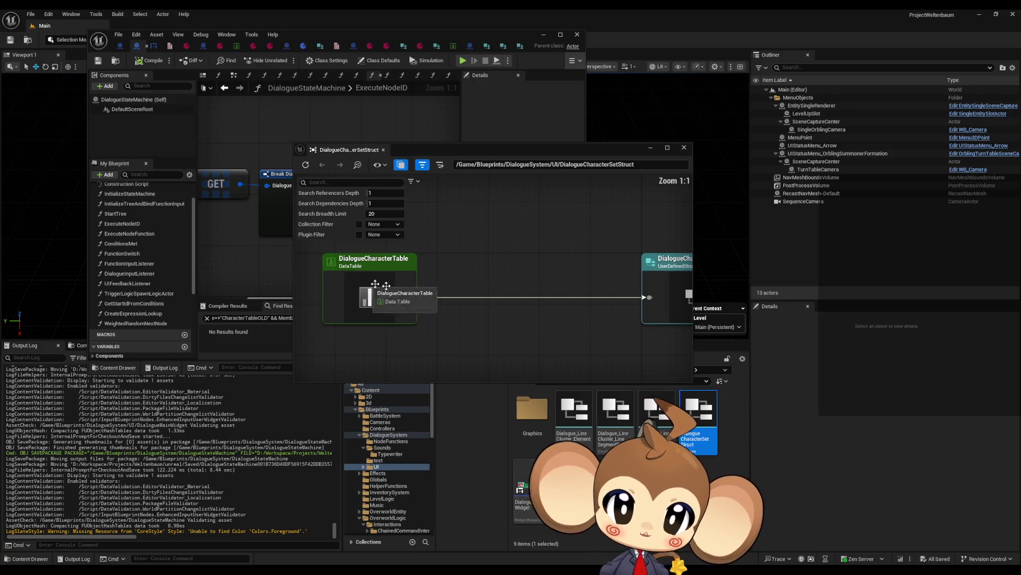
{"action": "scroll", "coordinate": [573, 296], "scroll_direction": "down", "scroll_amount": 1}
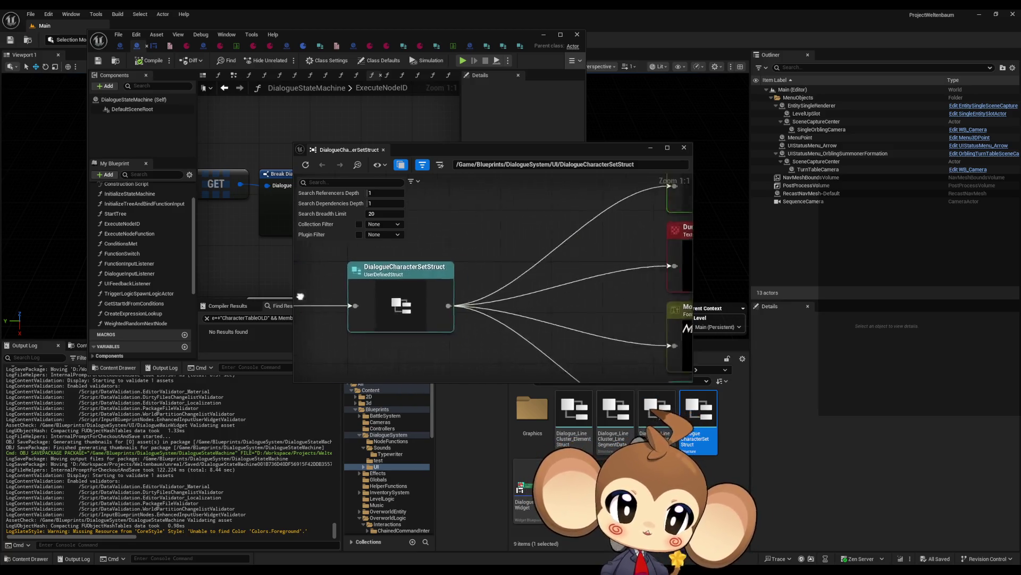
{"action": "mouse_move", "coordinate": [573, 296]}
{"action": "left_mouse_down"}
{"action": "mouse_move", "coordinate": [459, 303]}
{"action": "mouse_move", "coordinate": [448, 336]}
{"action": "left_mouse_up"}
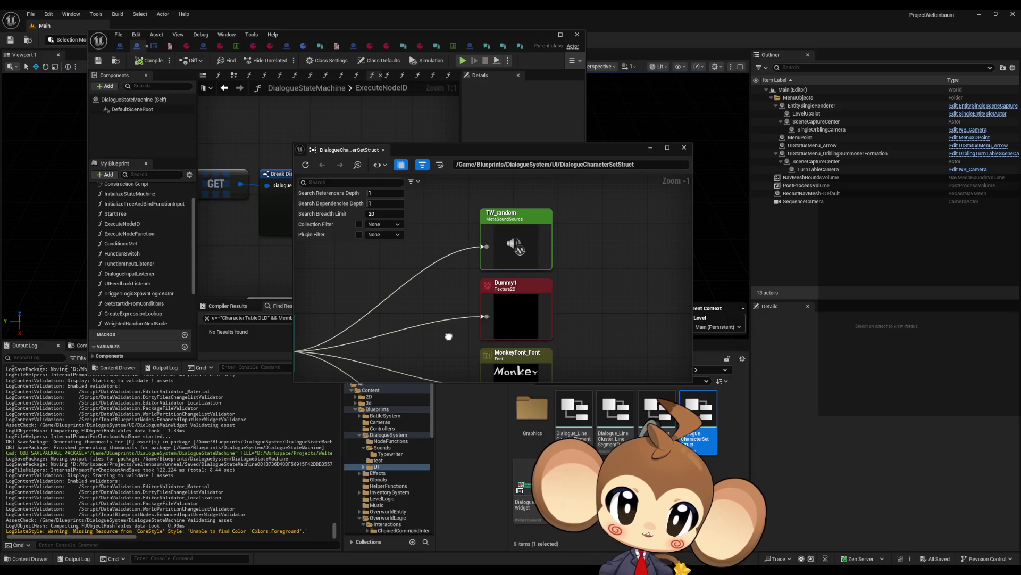
{"action": "mouse_move", "coordinate": [506, 307]}
{"action": "left_mouse_down"}
{"action": "mouse_move", "coordinate": [505, 236]}
{"action": "mouse_move", "coordinate": [585, 240]}
{"action": "mouse_move", "coordinate": [611, 253]}
{"action": "left_mouse_up"}
Locate DialogueCharacterTable in the Content Browser, check its references, and request its deletion
{"action": "right_click", "coordinate": [416, 281]}
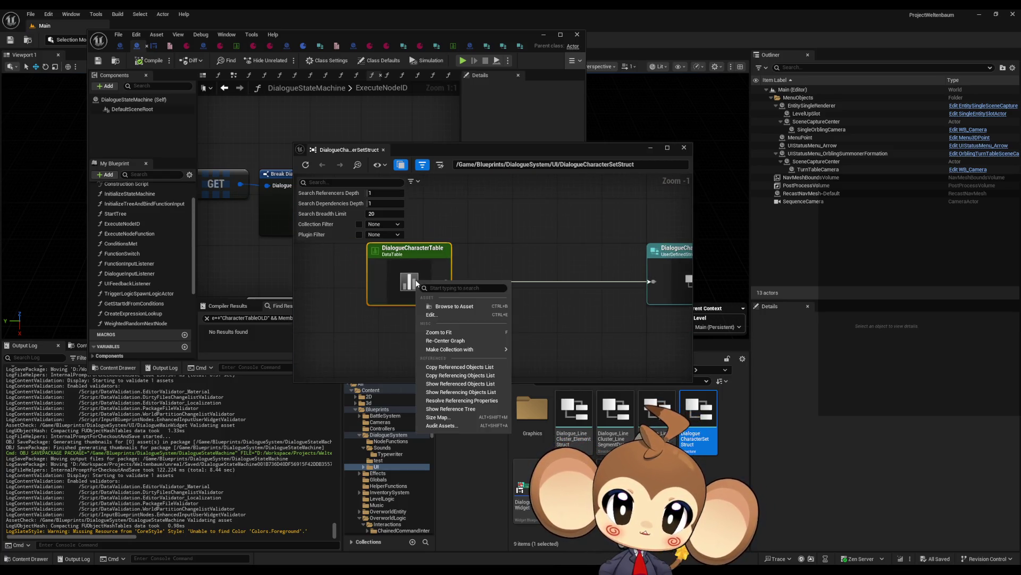
{"action": "left_click", "coordinate": [464, 306]}
{"action": "right_click", "coordinate": [694, 412]}
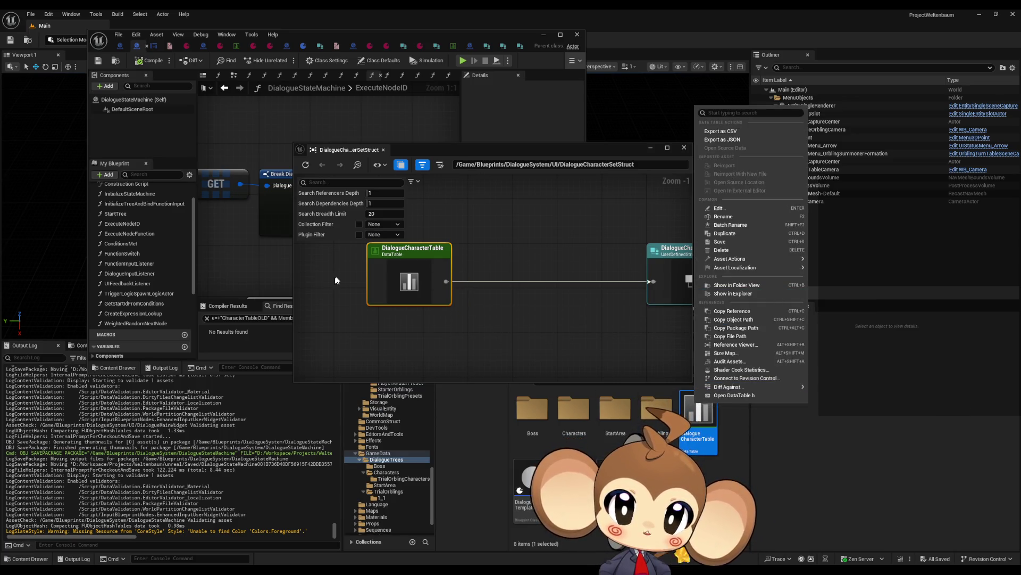
{"action": "left_click", "coordinate": [736, 344]}
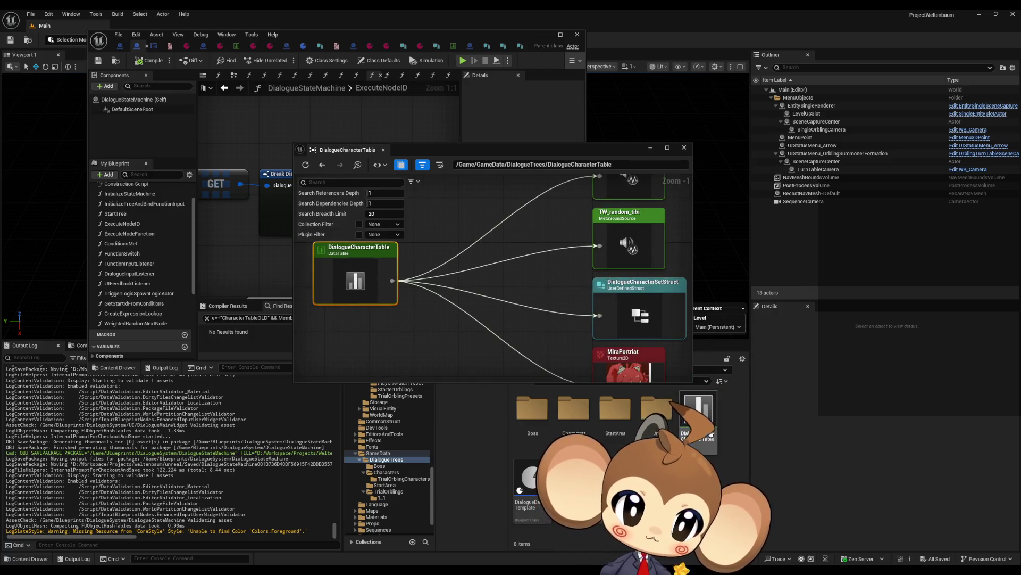
{"action": "left_click", "coordinate": [705, 435]}
{"action": "key", "text": "Delete"}
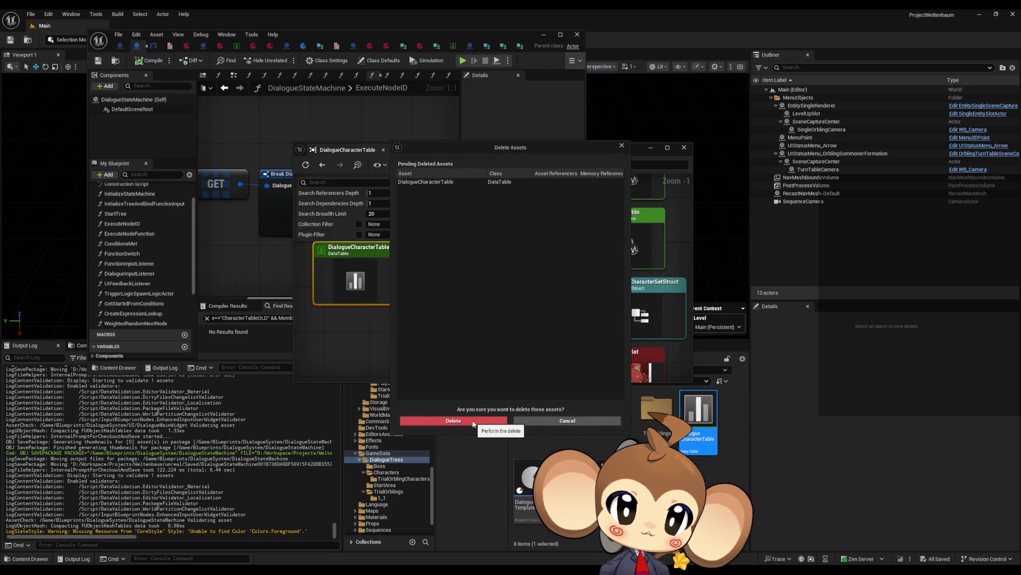
Confirm deleting DialogueCharacterTable, then go up through GameData to the top Content folder
{"action": "left_click", "coordinate": [474, 421]}
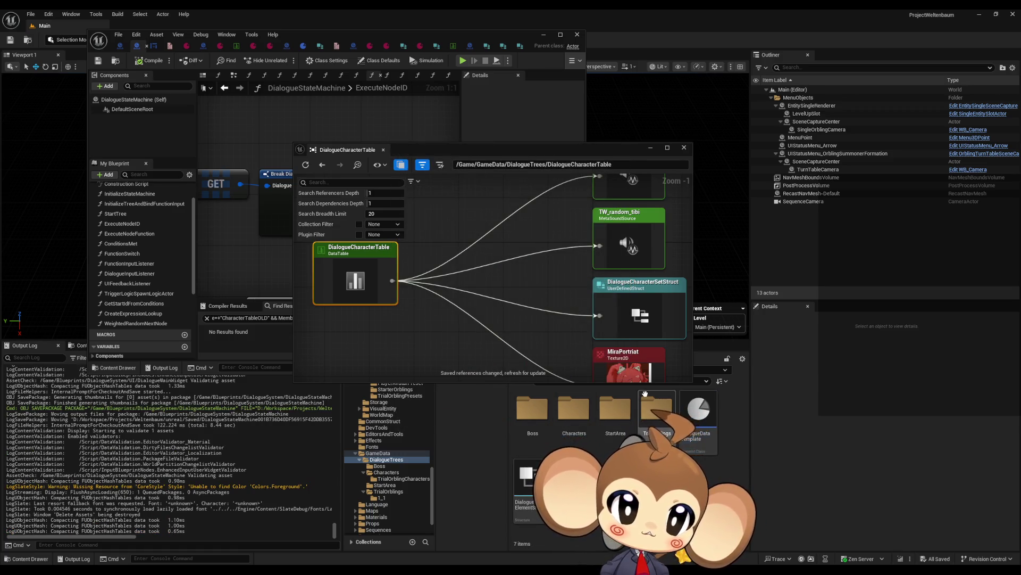
{"action": "left_click_drag", "start_coordinate": [554, 152], "coordinate": [488, 97]}
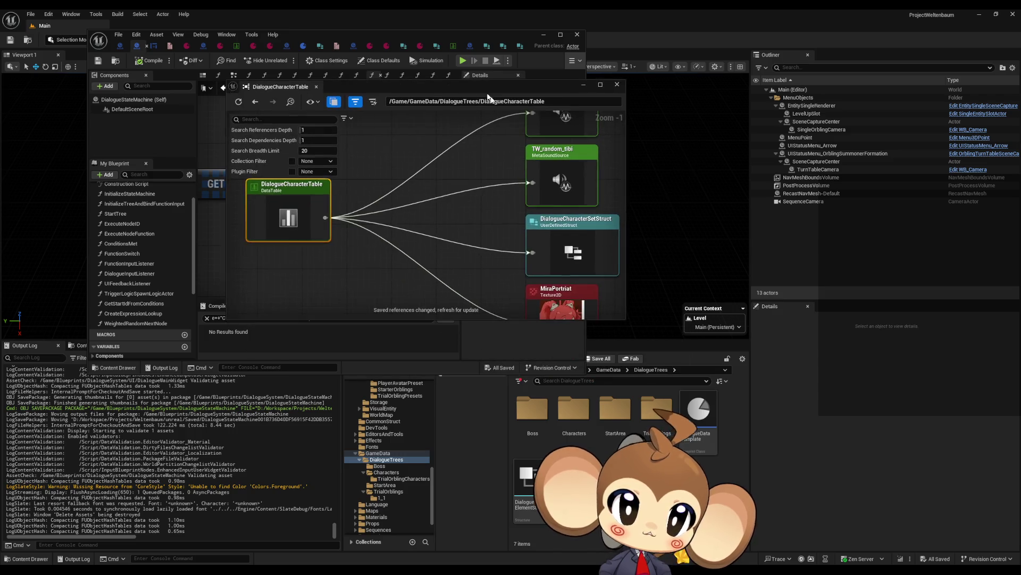
{"action": "left_click", "coordinate": [608, 370]}
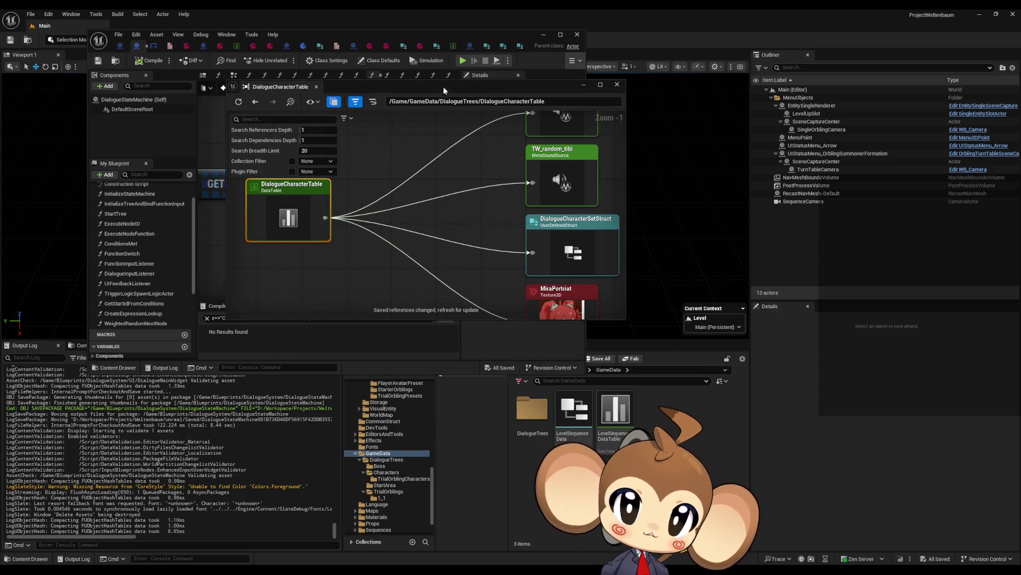
{"action": "left_click_drag", "start_coordinate": [444, 91], "coordinate": [359, 87]}
{"action": "left_click_drag", "start_coordinate": [469, 33], "coordinate": [403, 32]}
{"action": "left_click", "coordinate": [579, 370]}
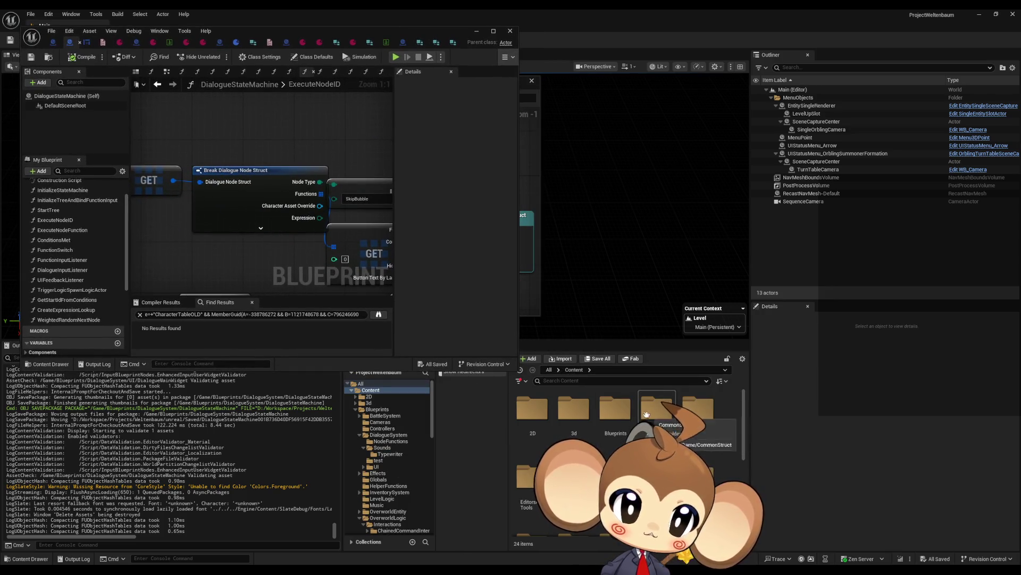
Go to Blueprints > DialogueSystem > UI and try deleting DialogueCharacterSetStruct, cancelling both prompts
{"action": "double_click", "coordinate": [615, 409]}
{"action": "double_click", "coordinate": [653, 412]}
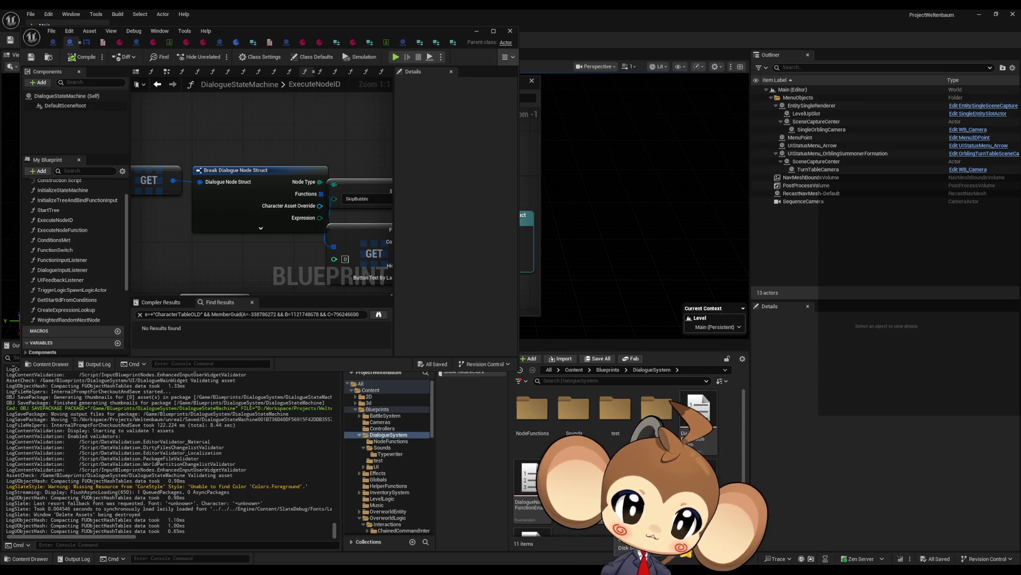
{"action": "double_click", "coordinate": [672, 429]}
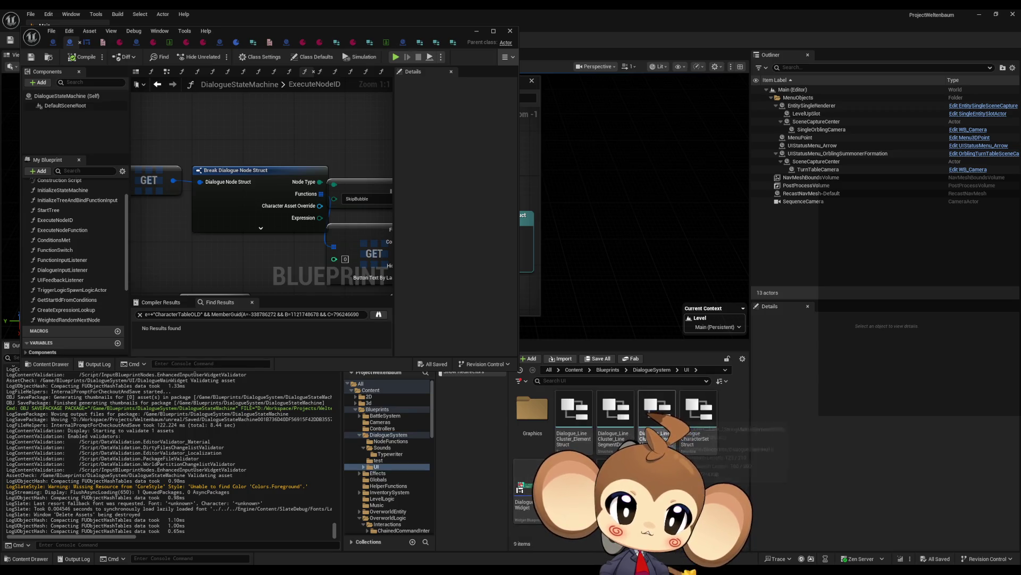
{"action": "left_click", "coordinate": [716, 427]}
{"action": "key", "text": "Delete"}
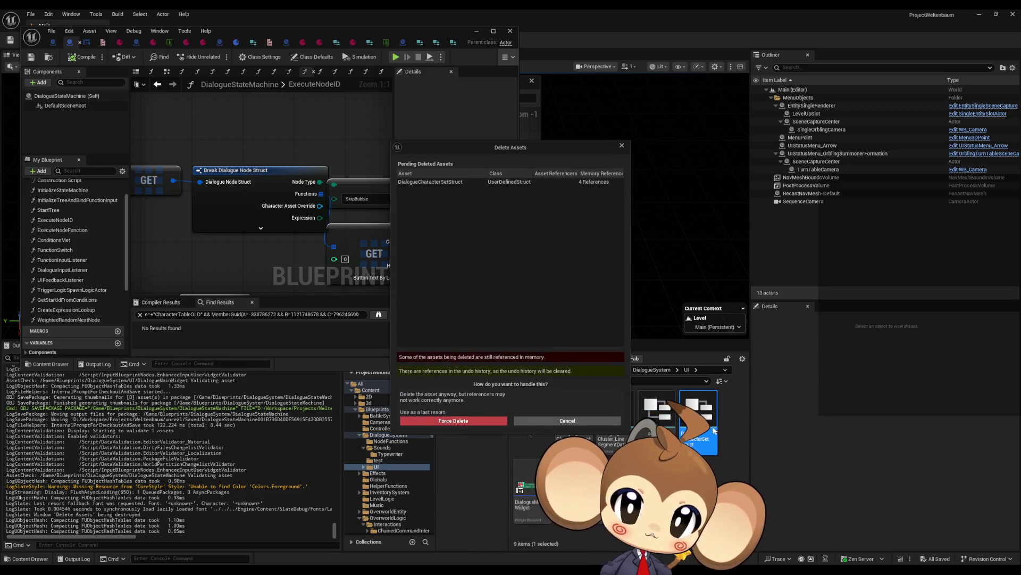
{"action": "left_click", "coordinate": [622, 147]}
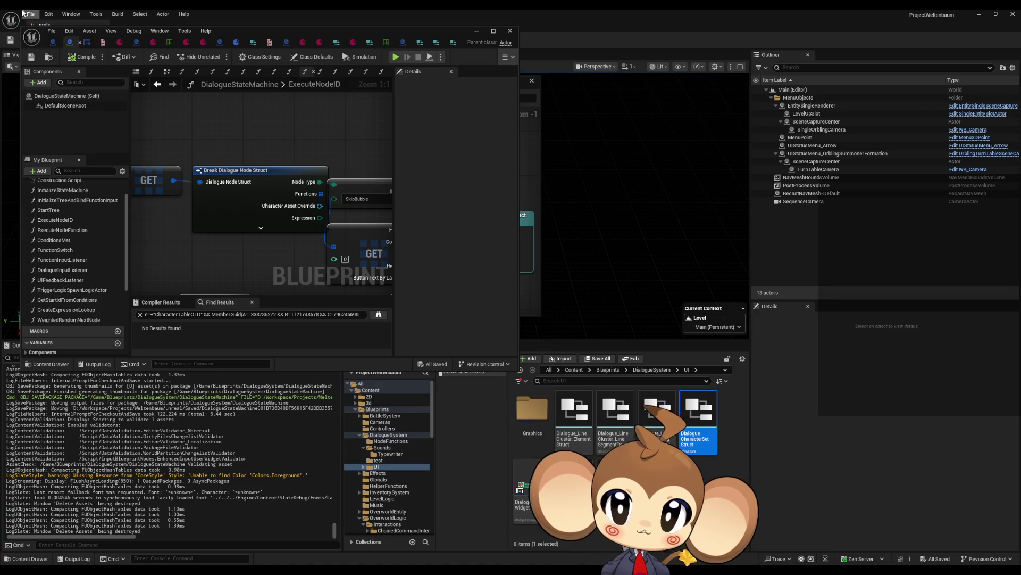
{"action": "left_click", "coordinate": [48, 33]}
{"action": "left_click", "coordinate": [265, 149]}
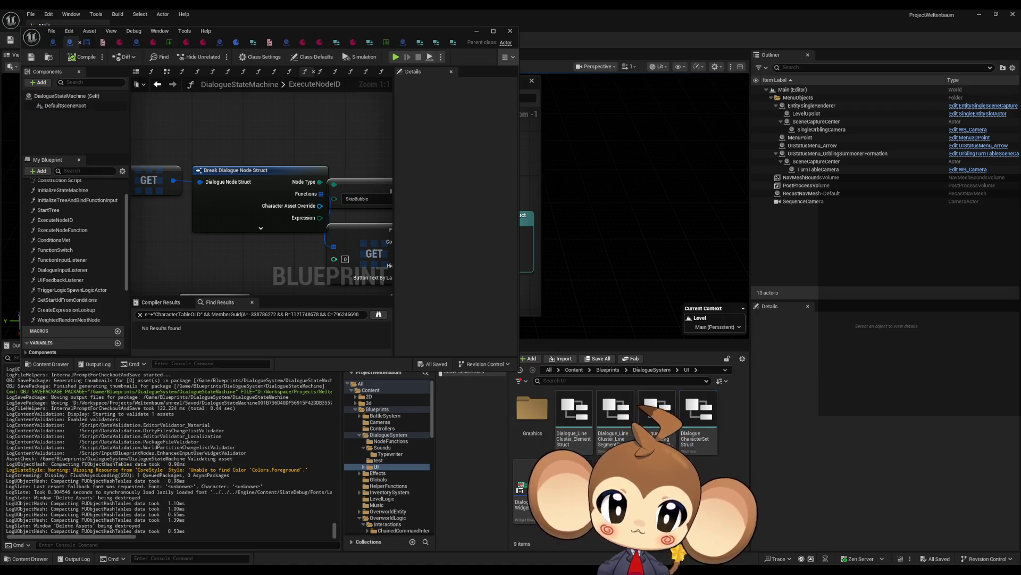
{"action": "key", "text": "Delete"}
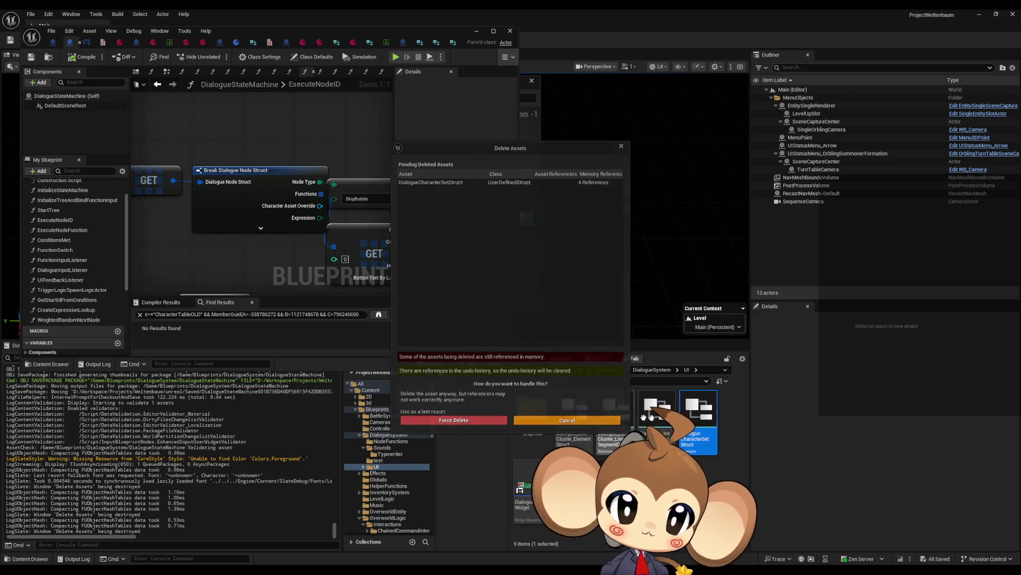
{"action": "left_click", "coordinate": [603, 421]}
Review DialogueCharacterSetStruct's references, then force delete it
{"action": "right_click", "coordinate": [689, 421]}
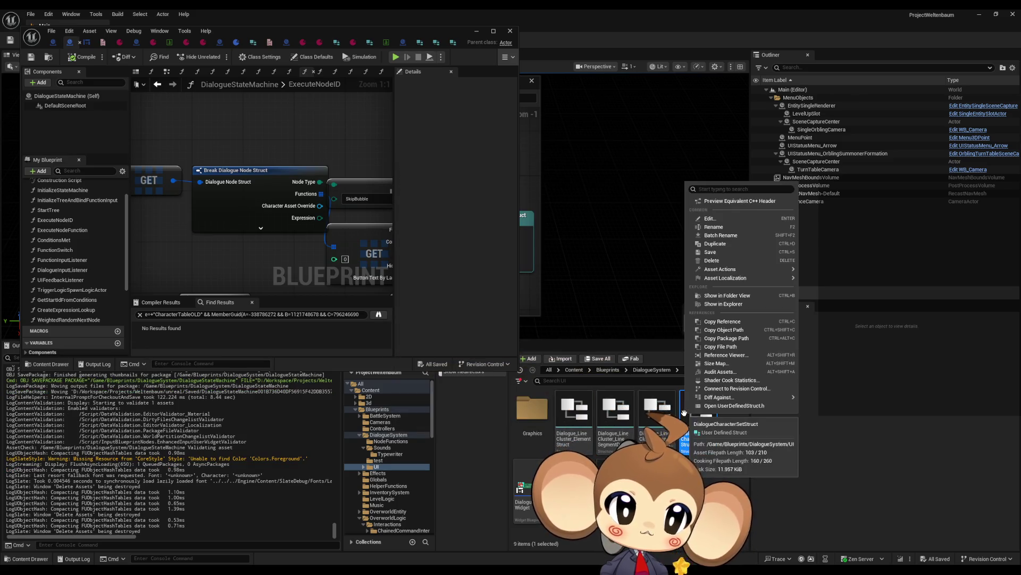
{"action": "left_click", "coordinate": [726, 355]}
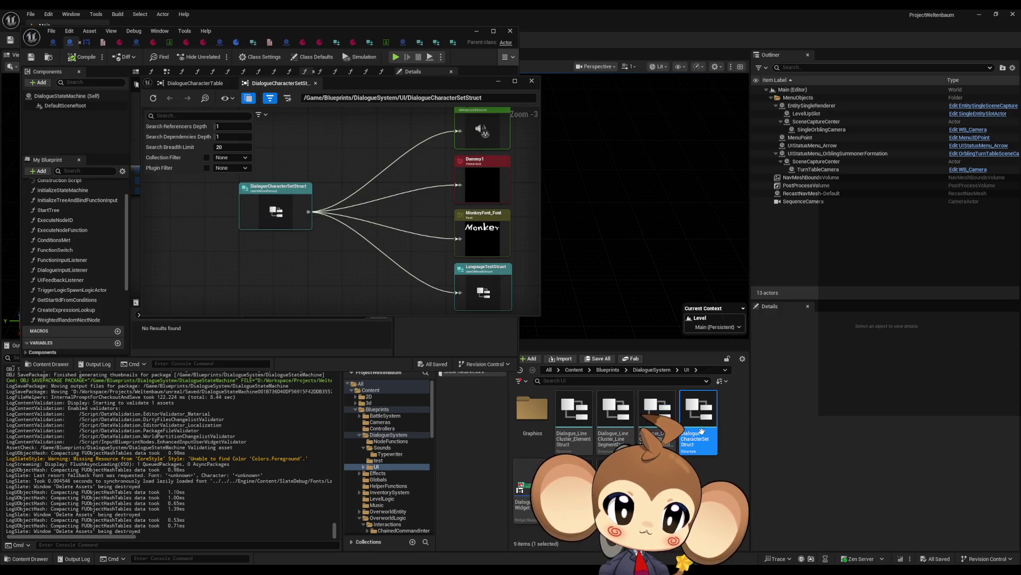
{"action": "key", "text": "Delete"}
{"action": "left_click", "coordinate": [446, 421]}
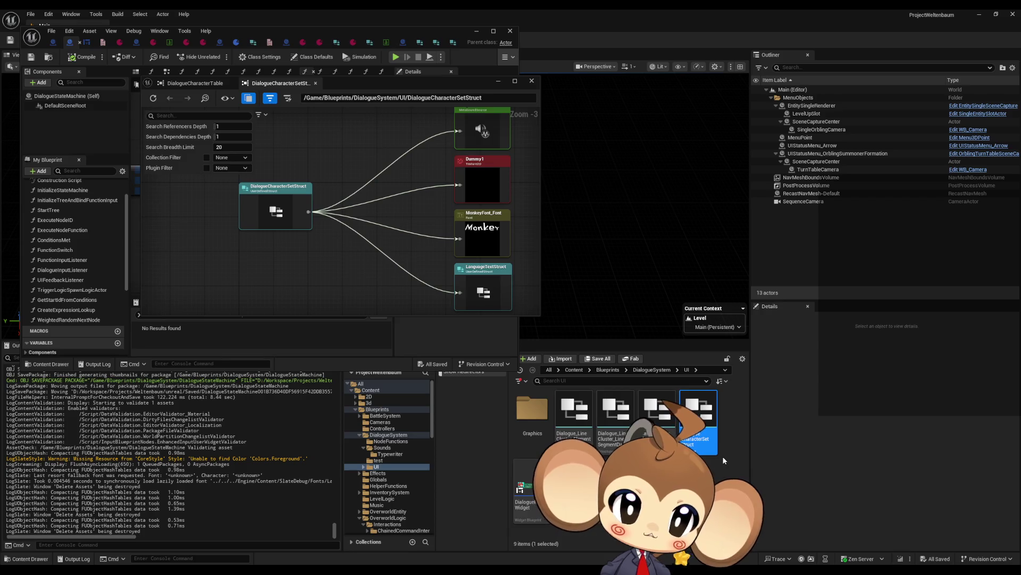
{"action": "left_click", "coordinate": [51, 30]}
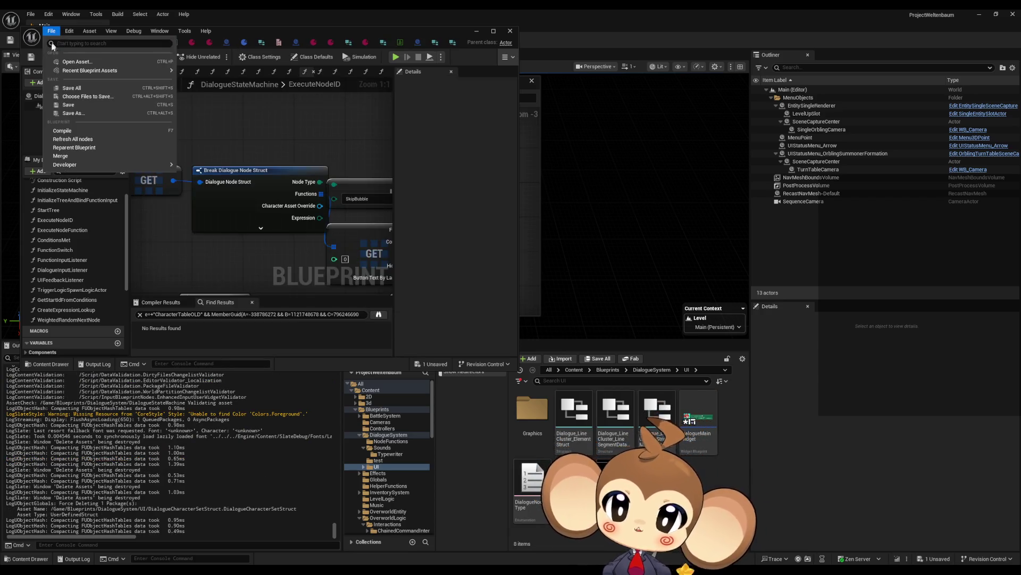
Save all assets, open the line-cluster struct, and view its references
{"action": "left_click", "coordinate": [82, 89]}
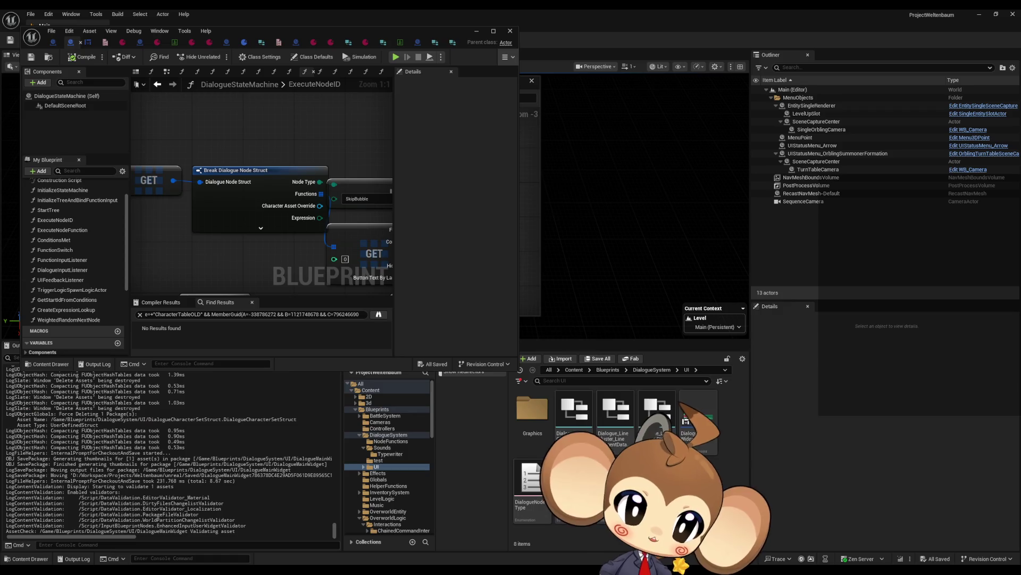
{"action": "double_click", "coordinate": [659, 417]}
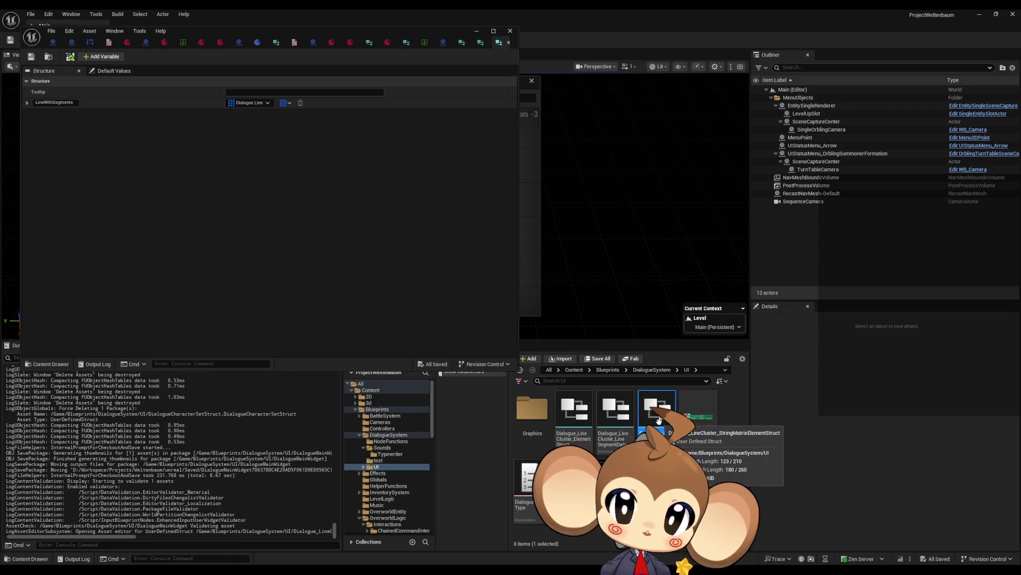
{"action": "right_click", "coordinate": [658, 420]}
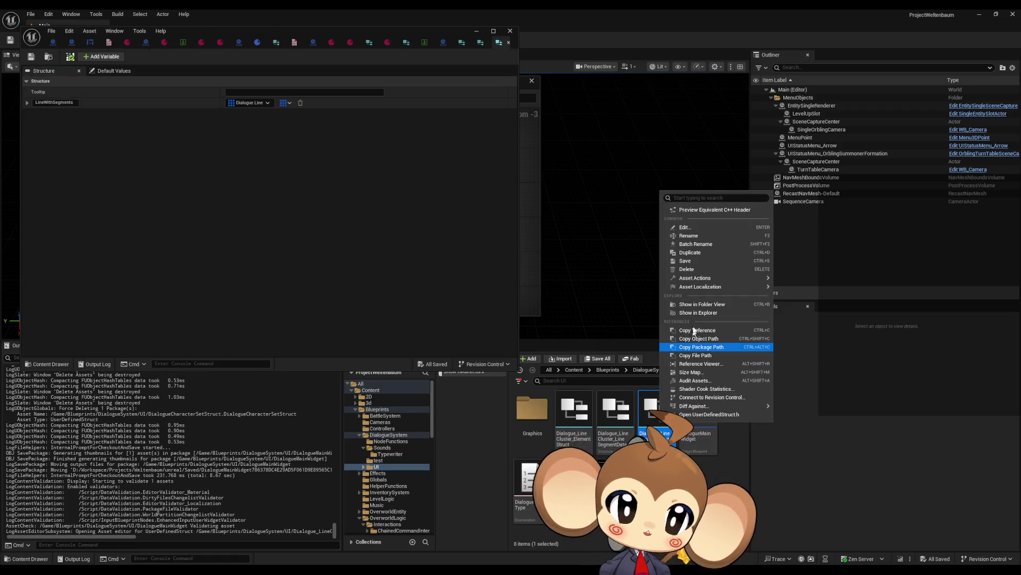
{"action": "left_click", "coordinate": [708, 363]}
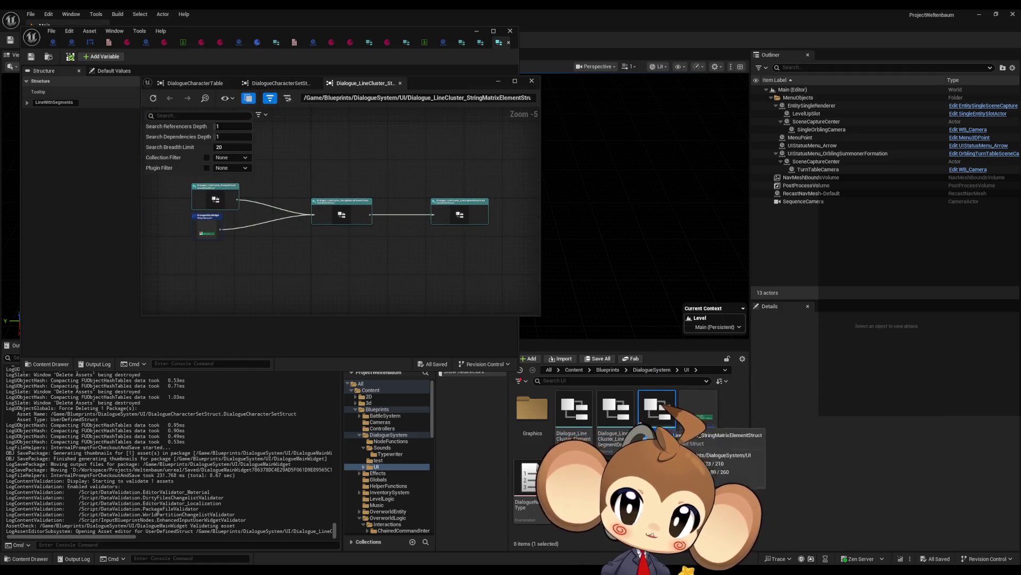
View references of the line segment data, element, and DialogueUI_TextMatrixElement assets
{"action": "right_click", "coordinate": [620, 415]}
{"action": "left_click", "coordinate": [668, 358]}
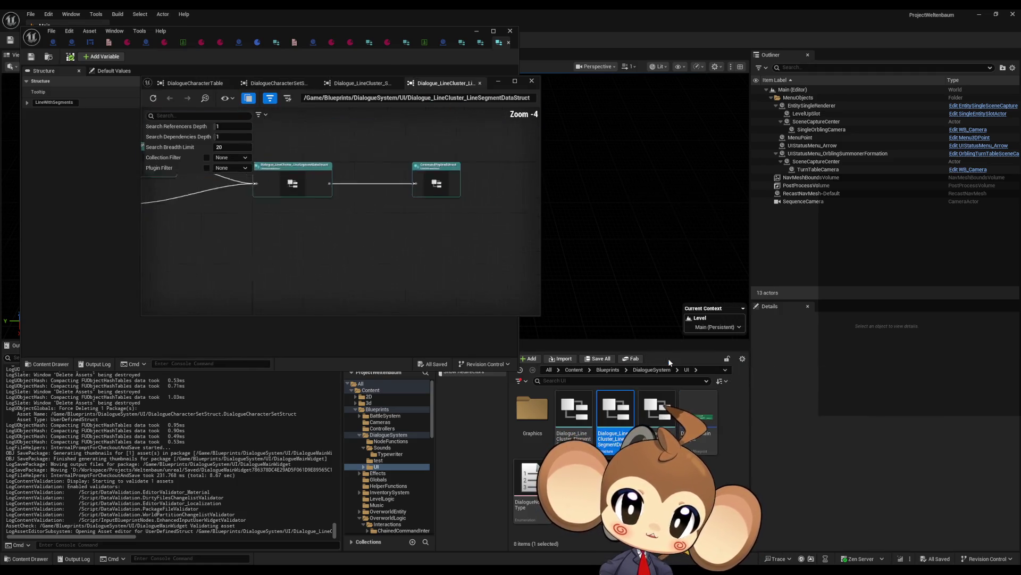
{"action": "right_click", "coordinate": [578, 409]}
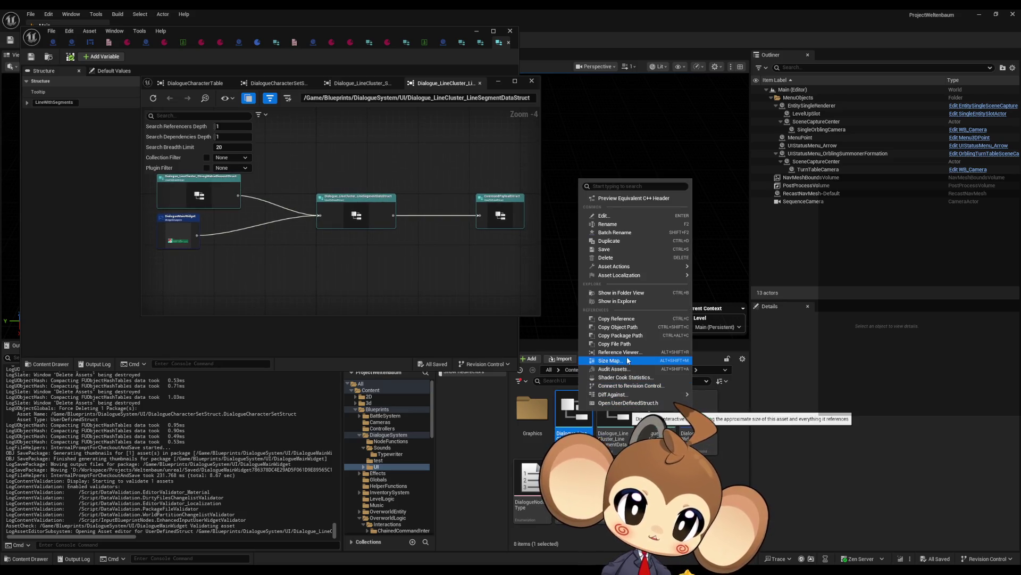
{"action": "left_click", "coordinate": [631, 357]}
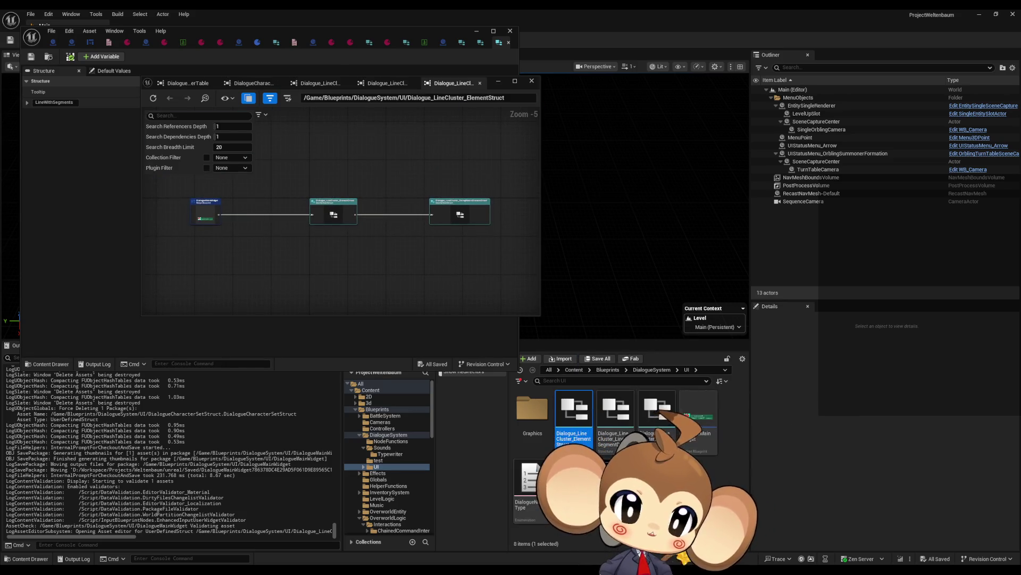
{"action": "right_click", "coordinate": [607, 412]}
{"action": "left_click", "coordinate": [575, 412]}
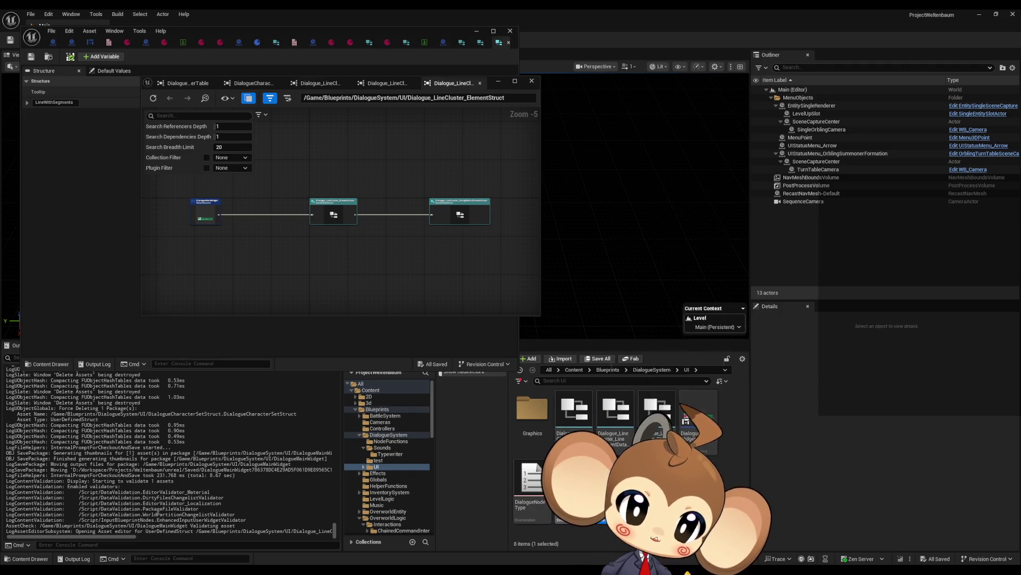
{"action": "right_click", "coordinate": [576, 412]}
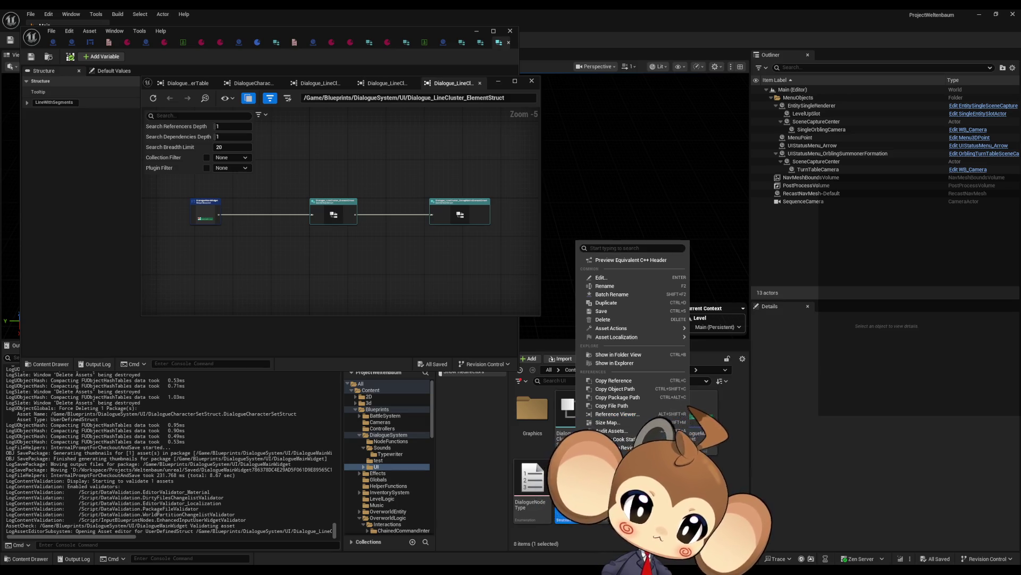
{"action": "left_click", "coordinate": [637, 415]}
{"action": "left_click", "coordinate": [574, 413]}
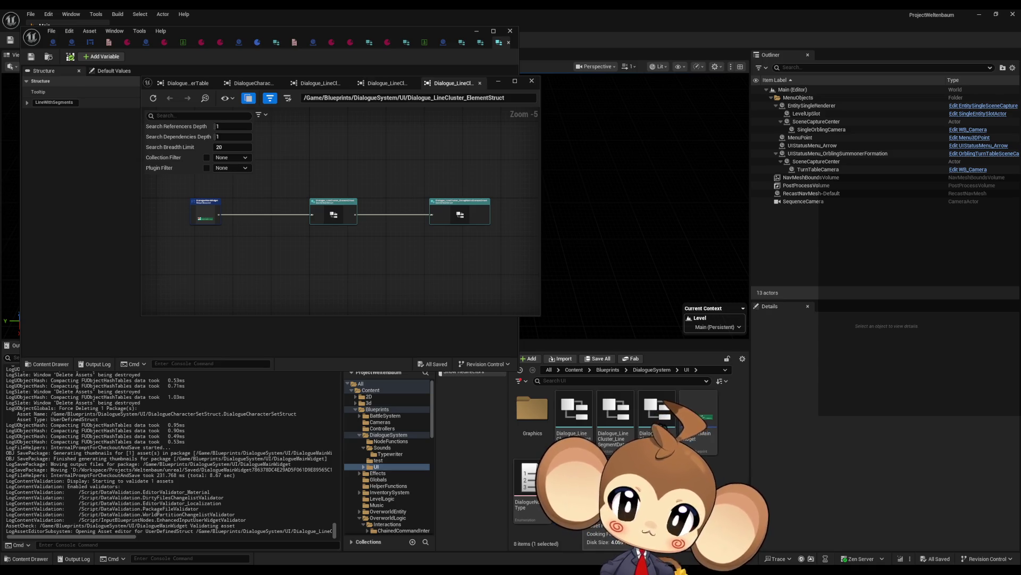
{"action": "key", "text": "alt+shift+r"}
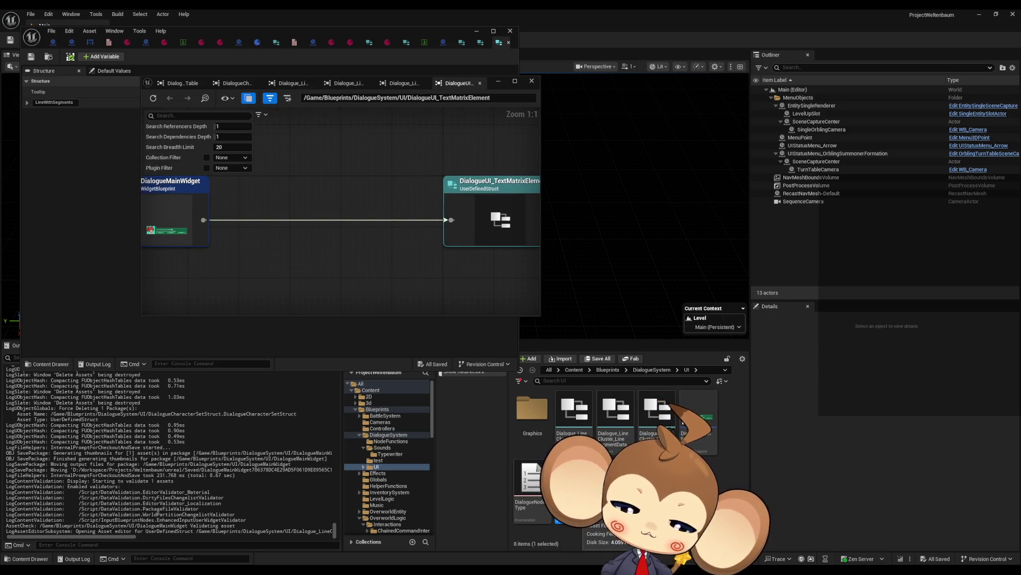
View references of DialogueNodeType, DialogueMainWidget, and DialogueStateMachine
{"action": "scroll", "coordinate": [393, 242], "scroll_direction": "down", "scroll_amount": 2}
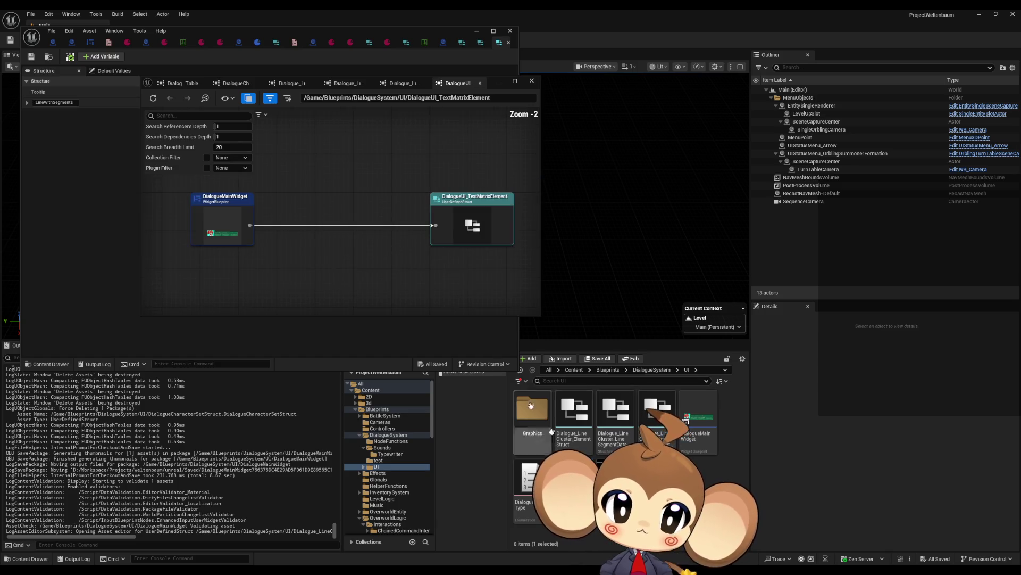
{"action": "key", "text": "alt+shift+r"}
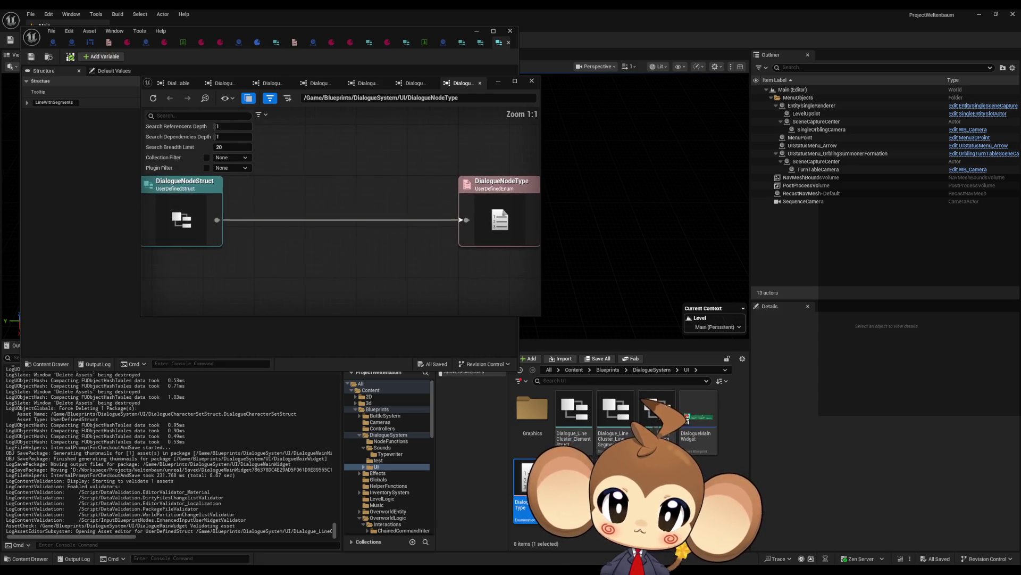
{"action": "left_click", "coordinate": [699, 423]}
{"action": "key", "text": "alt+shift+r"}
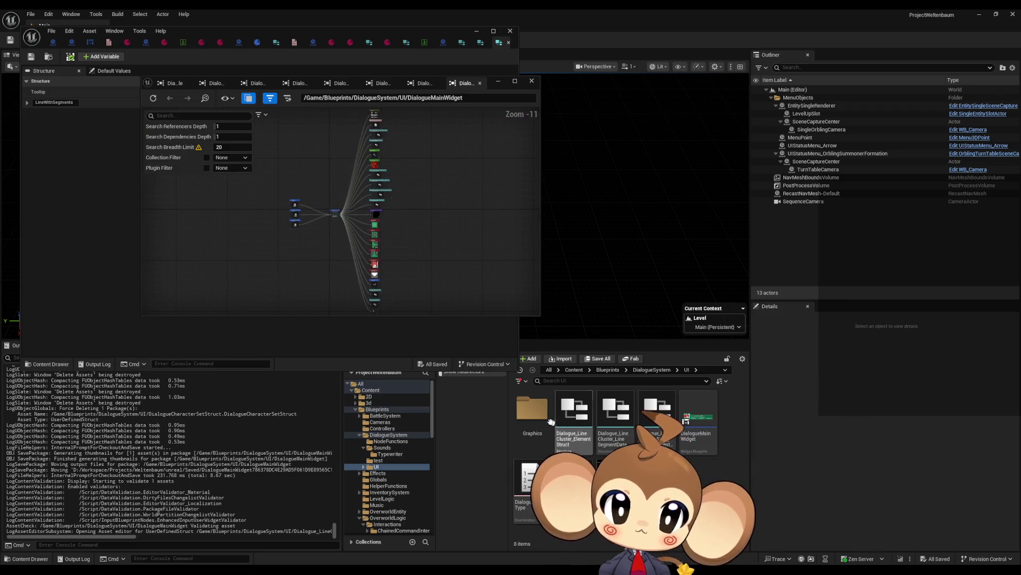
{"action": "double_click", "coordinate": [535, 420]}
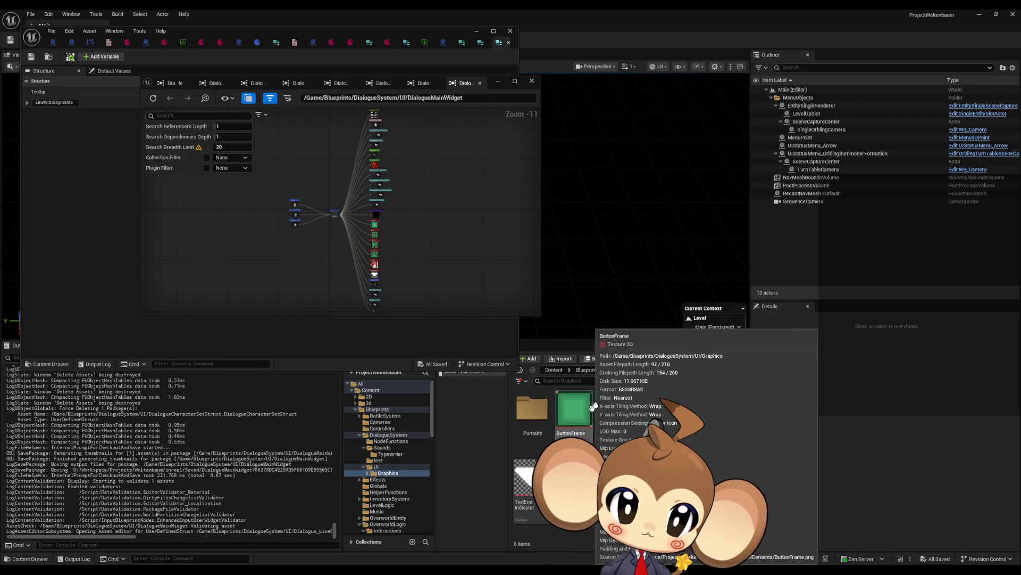
{"action": "left_click", "coordinate": [634, 370]}
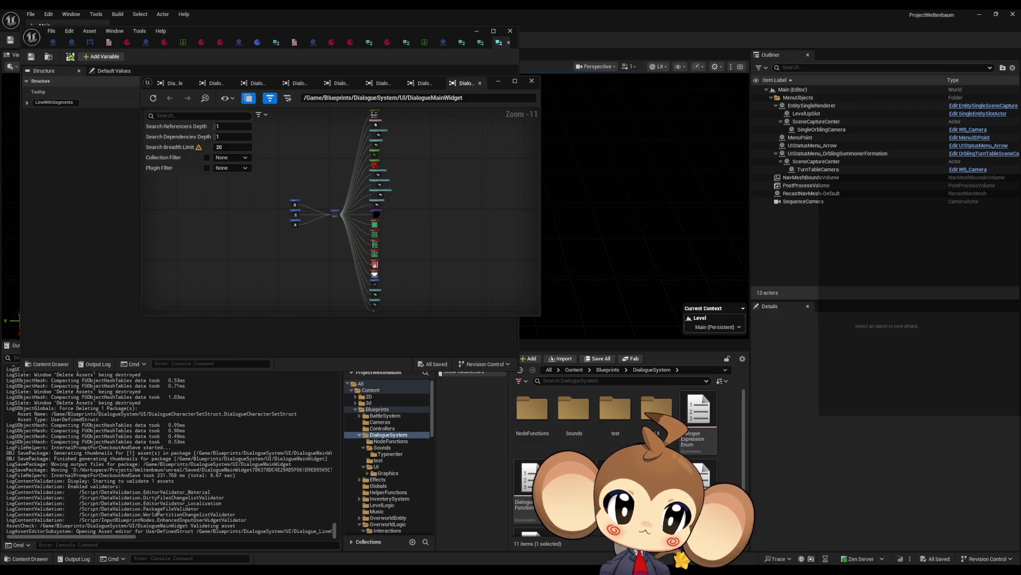
{"action": "left_click", "coordinate": [615, 479]}
{"action": "key", "text": "alt+shift+r"}
{"action": "scroll", "coordinate": [314, 236], "scroll_direction": "up", "scroll_amount": 10}
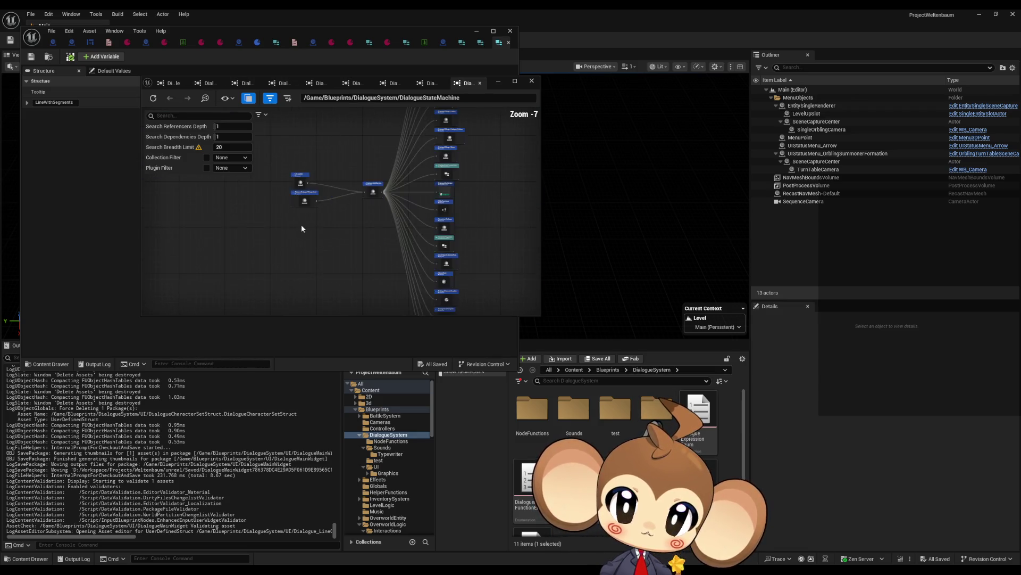
{"action": "scroll", "coordinate": [608, 449], "scroll_direction": "down", "scroll_amount": 1}
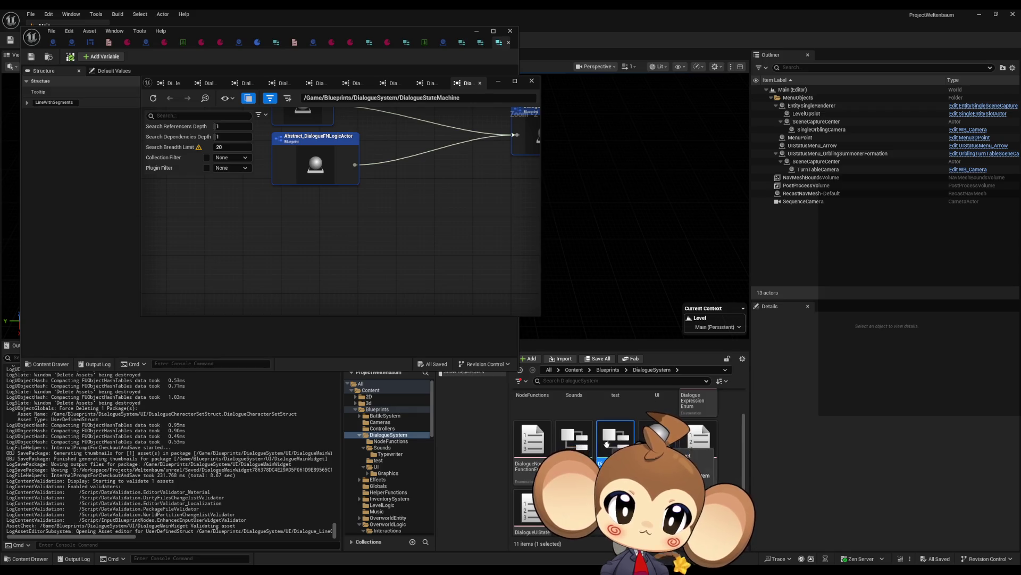
View references of DialogueNodeStruct, DialogueUIState, DialogueTreeTypes, and DialogueExpressionEnum
{"action": "left_click", "coordinate": [573, 439]}
{"action": "key", "text": "alt+shift+r"}
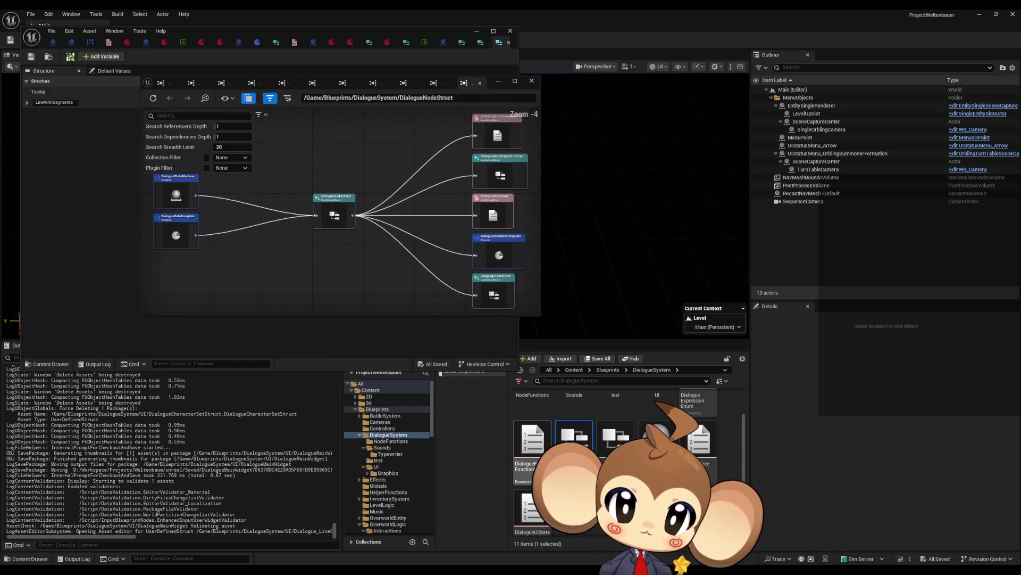
{"action": "left_click", "coordinate": [533, 449]}
{"action": "key", "text": "alt+shift+r"}
{"action": "left_click", "coordinate": [530, 496]}
{"action": "key", "text": "alt+shift+r"}
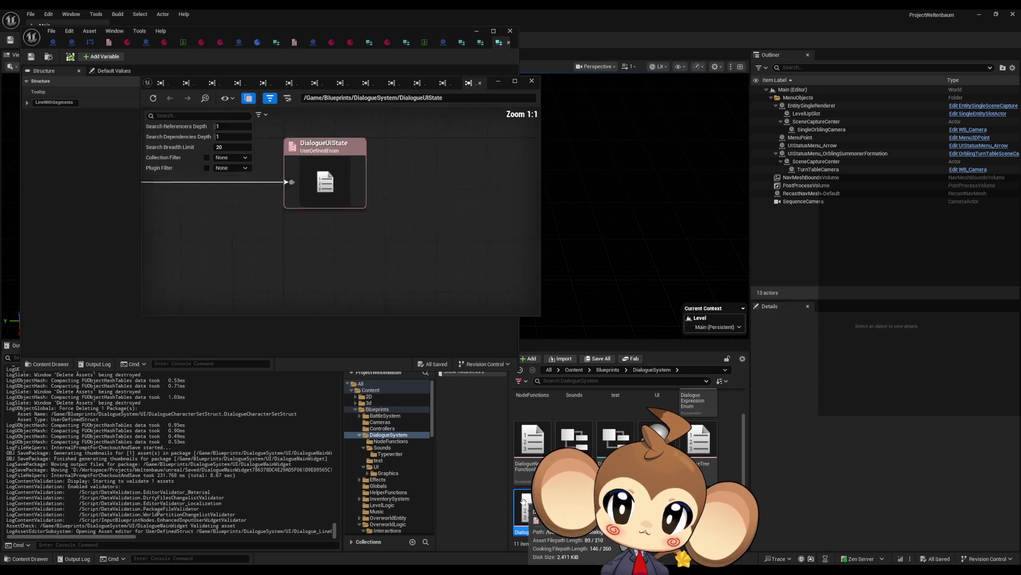
{"action": "key", "text": "alt+shift+r"}
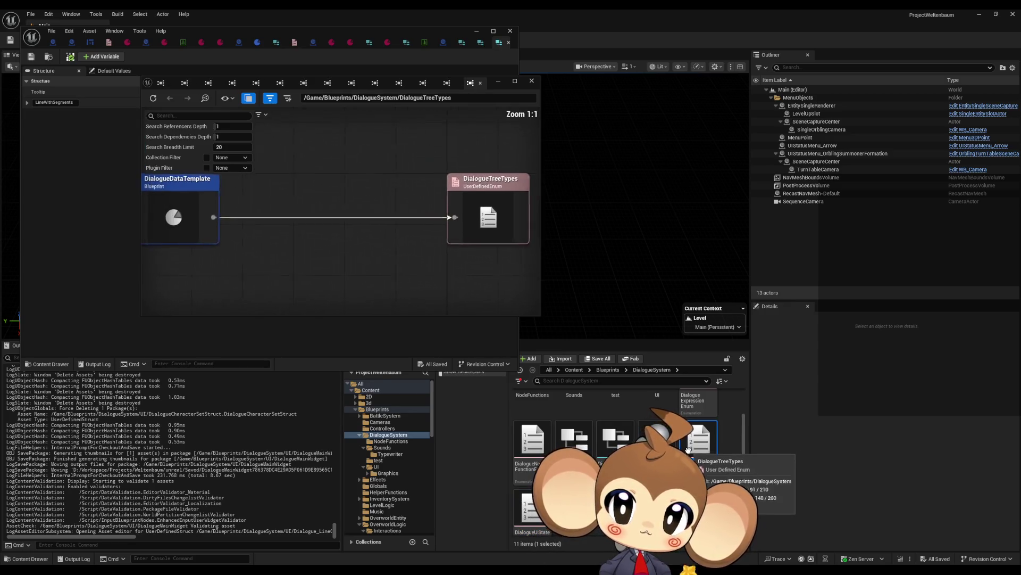
{"action": "scroll", "coordinate": [690, 445], "scroll_direction": "up", "scroll_amount": 2}
{"action": "key", "text": "alt+shift+r"}
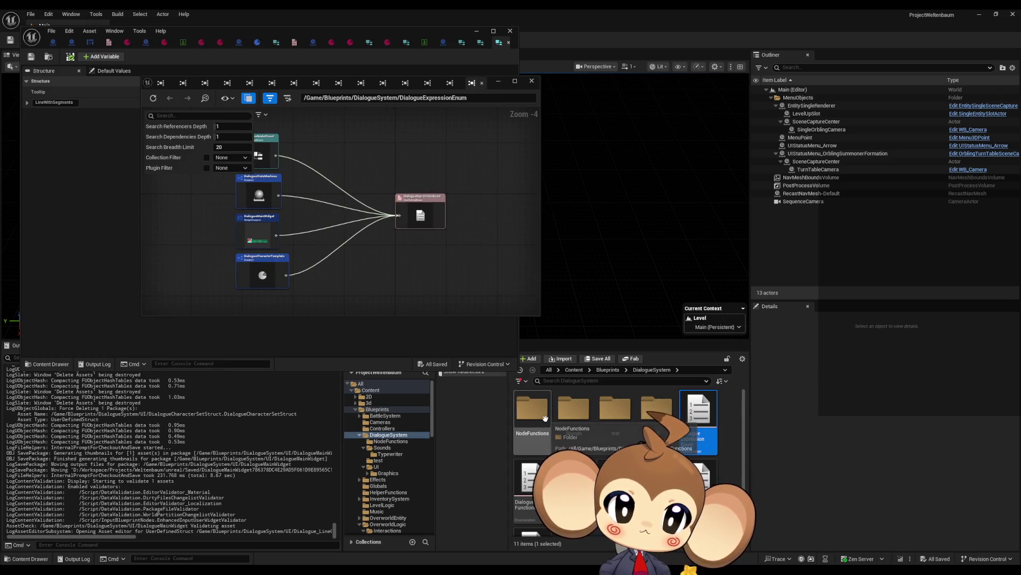
In NodeFunctions, view references of the greyout struct and DialogueNodeFunctionStruct, then close the viewer
{"action": "double_click", "coordinate": [533, 414]}
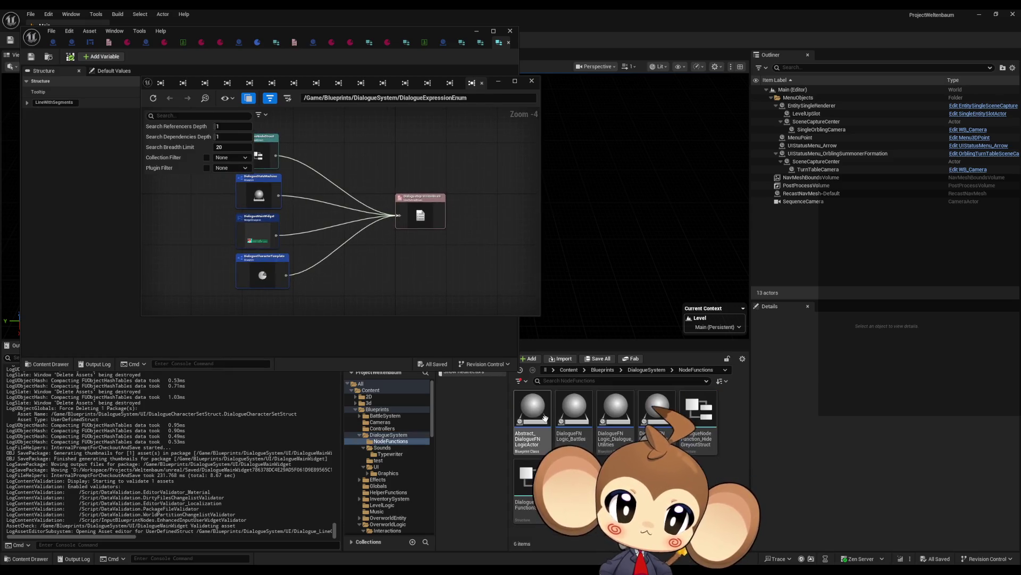
{"action": "key", "text": "alt+shift+r"}
{"action": "left_click", "coordinate": [530, 481]}
{"action": "key", "text": "alt+shift+r"}
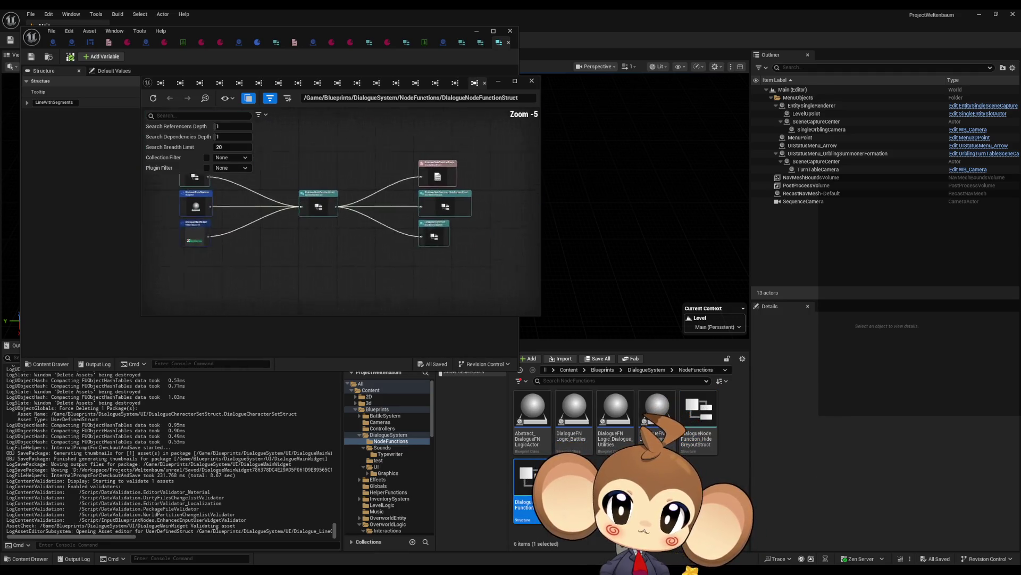
{"action": "left_click", "coordinate": [580, 495]}
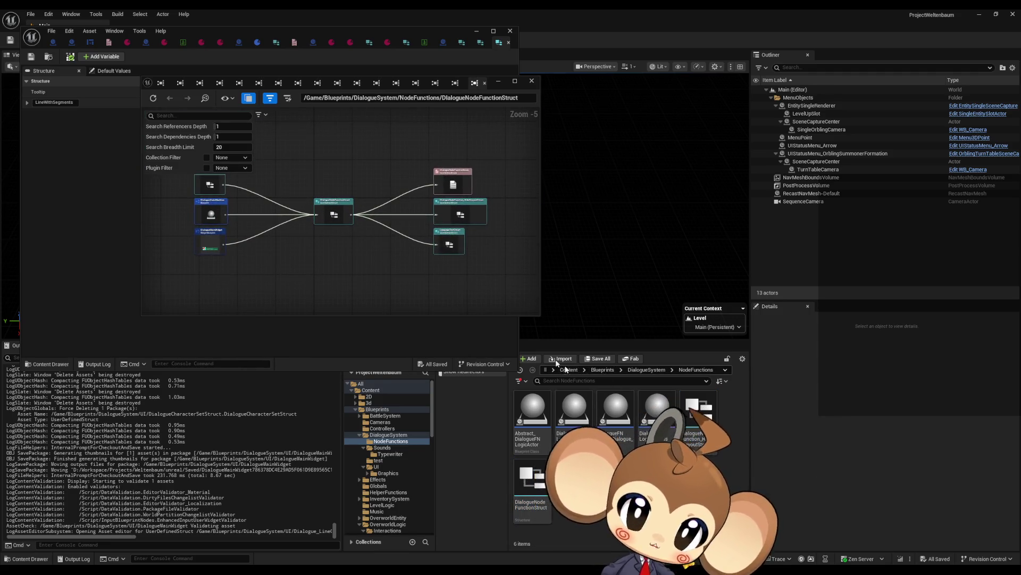
{"action": "left_click", "coordinate": [532, 81]}
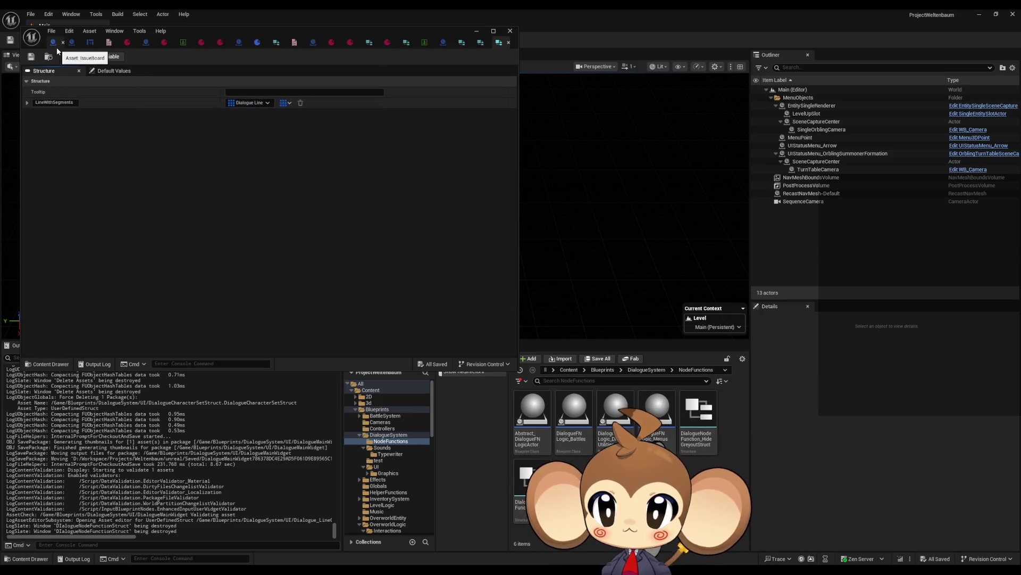
In the IssueBoard EventGraph, delete the 'fix font little b' comment note
{"action": "left_click_drag", "start_coordinate": [197, 34], "coordinate": [390, 110]}
{"action": "double_click", "coordinate": [390, 110]}
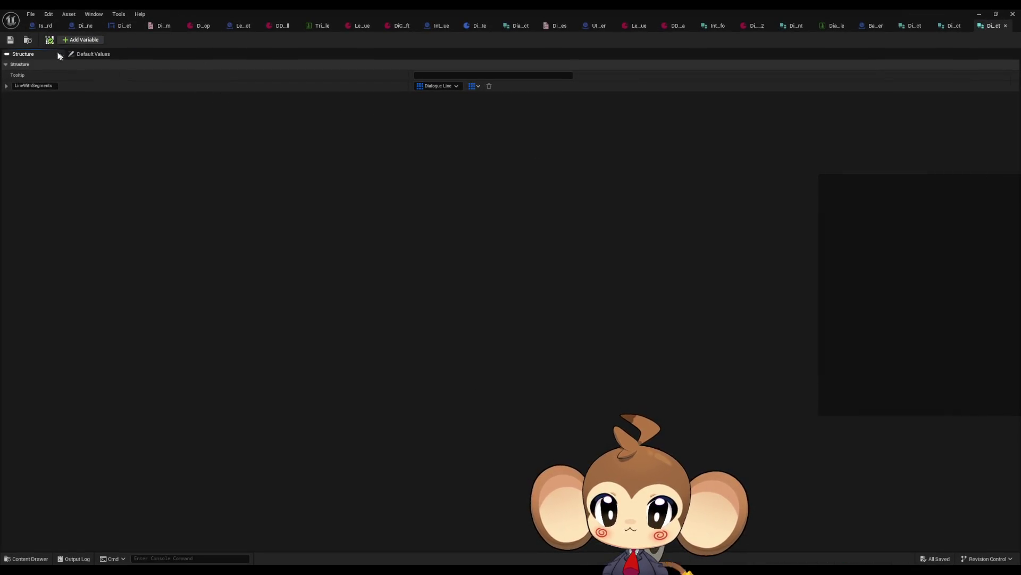
{"action": "left_click", "coordinate": [36, 27]}
{"action": "scroll", "coordinate": [410, 346], "scroll_direction": "down", "scroll_amount": 2}
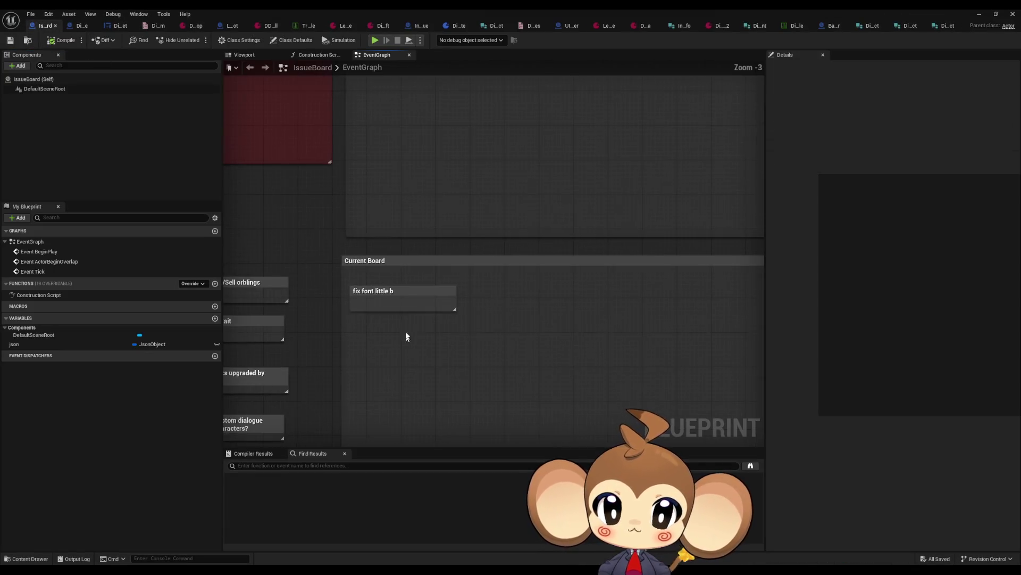
{"action": "left_click_drag", "start_coordinate": [383, 273], "coordinate": [426, 307]}
{"action": "key", "text": "Delete"}
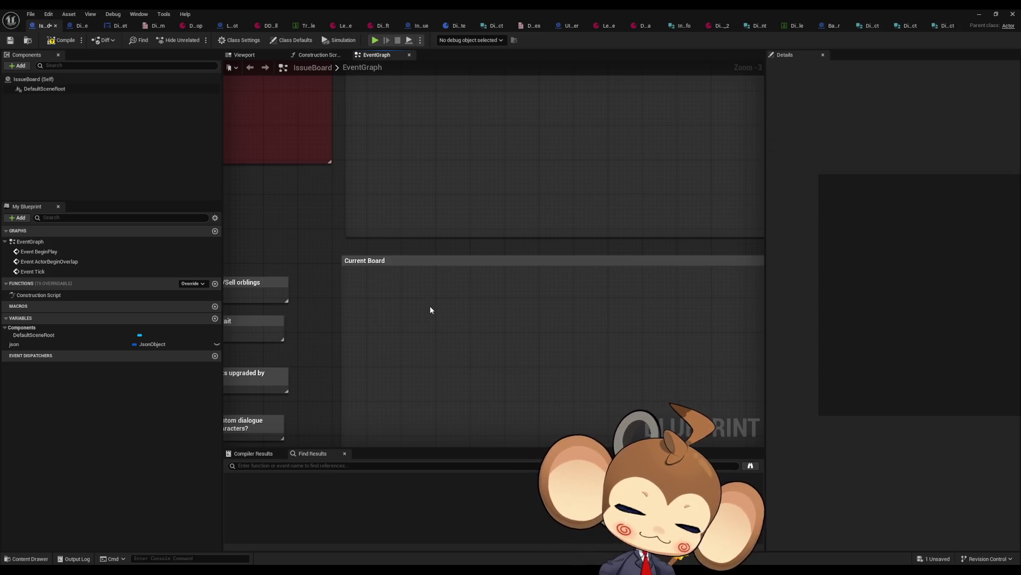
{"action": "scroll", "coordinate": [419, 360], "scroll_direction": "down", "scroll_amount": 2}
{"action": "scroll", "coordinate": [479, 362], "scroll_direction": "up", "scroll_amount": 2}
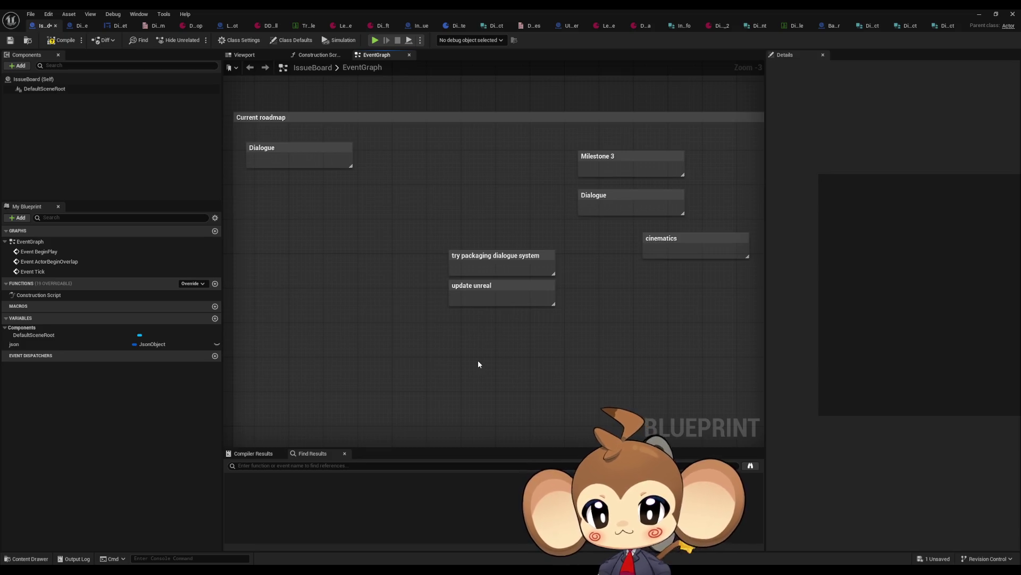
Save the IssueBoard blueprint with Ctrl+S
{"action": "key", "text": "ctrl+s"}
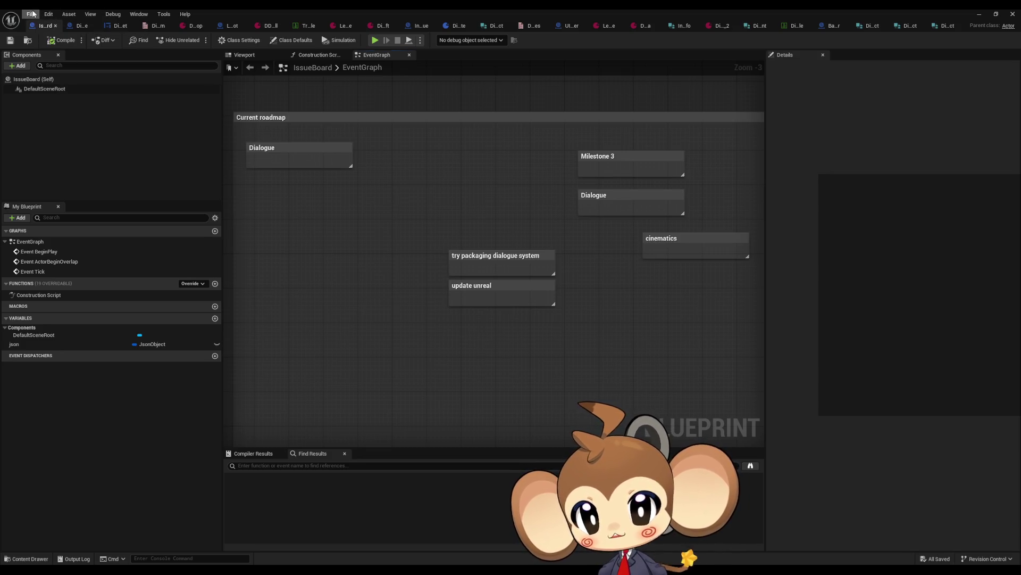
{"action": "left_click", "coordinate": [32, 14]}
{"action": "left_click", "coordinate": [353, 292]}
{"action": "left_click_drag", "start_coordinate": [353, 291], "coordinate": [259, 302]}
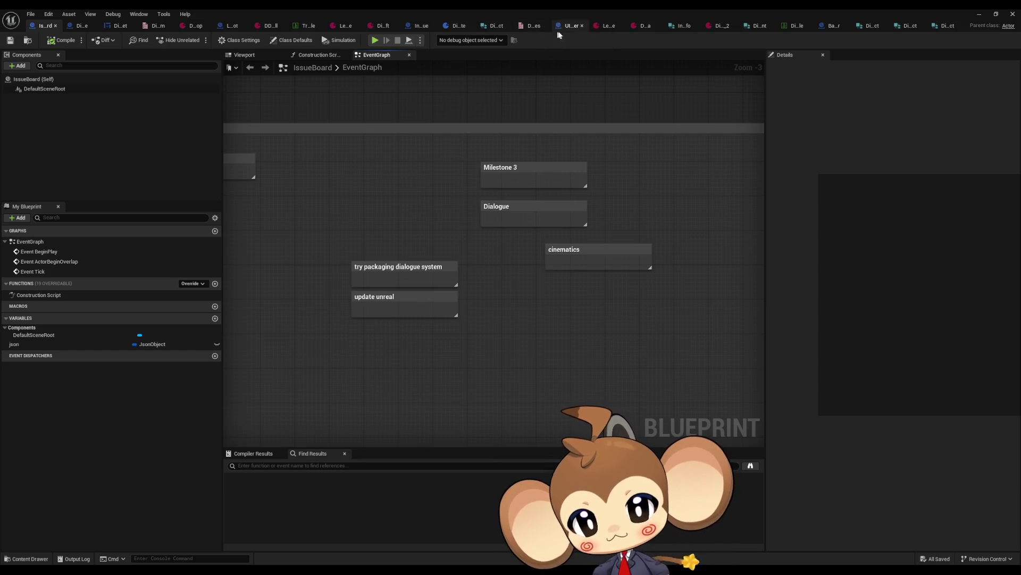
Review the 'update unreal' and 'try packaging dialogue system' notes, then close the IssueBoard editor
{"action": "left_click_drag", "start_coordinate": [456, 369], "coordinate": [401, 313]}
{"action": "left_click", "coordinate": [497, 355]}
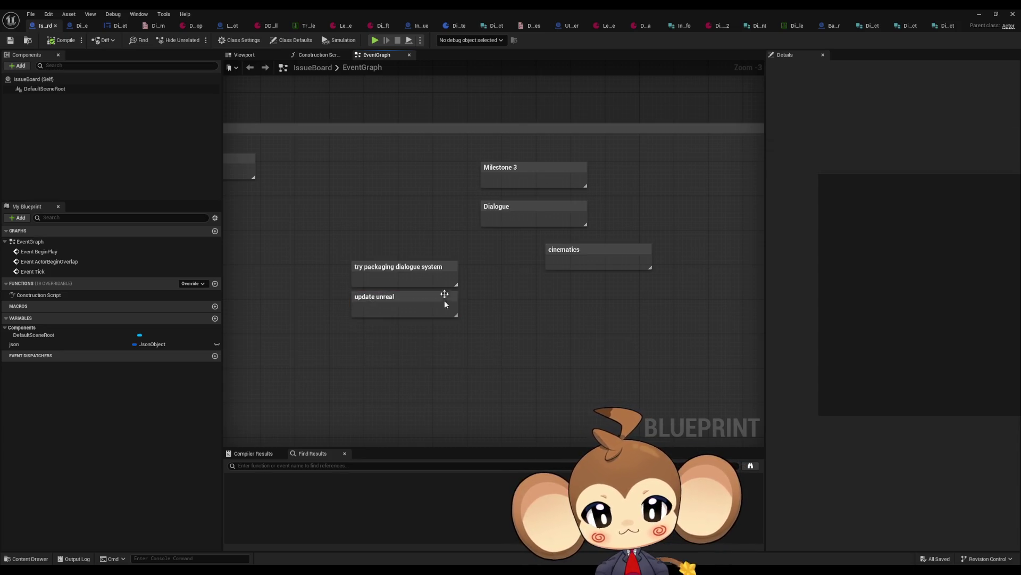
{"action": "left_click_drag", "start_coordinate": [347, 238], "coordinate": [400, 273]}
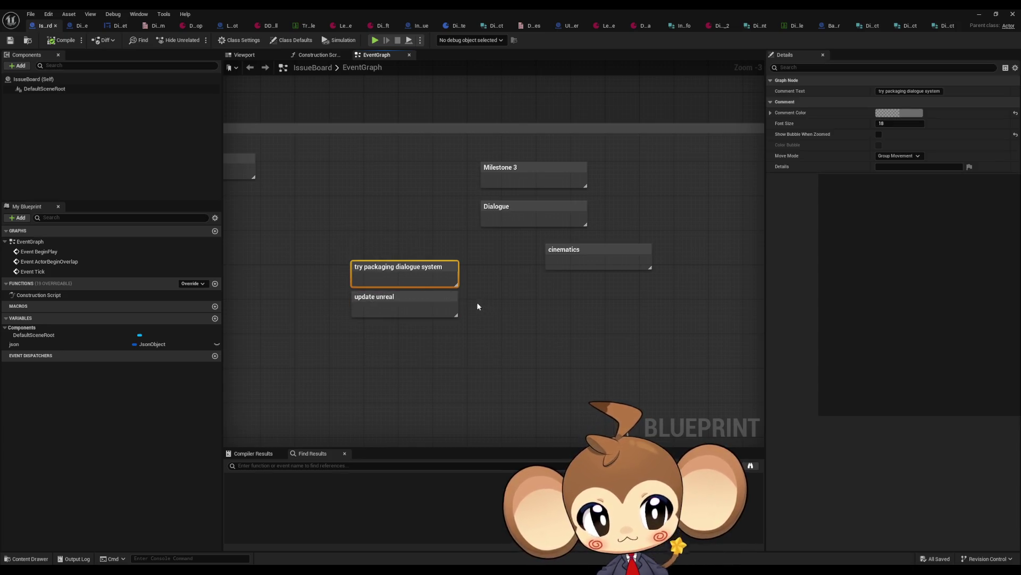
{"action": "left_click", "coordinate": [474, 302]}
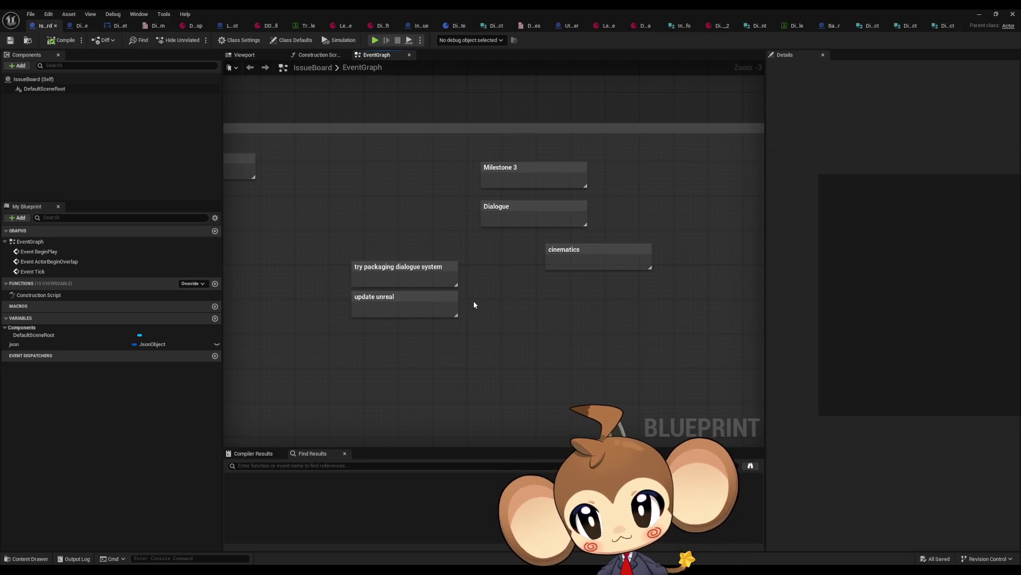
{"action": "left_click", "coordinate": [1013, 13]}
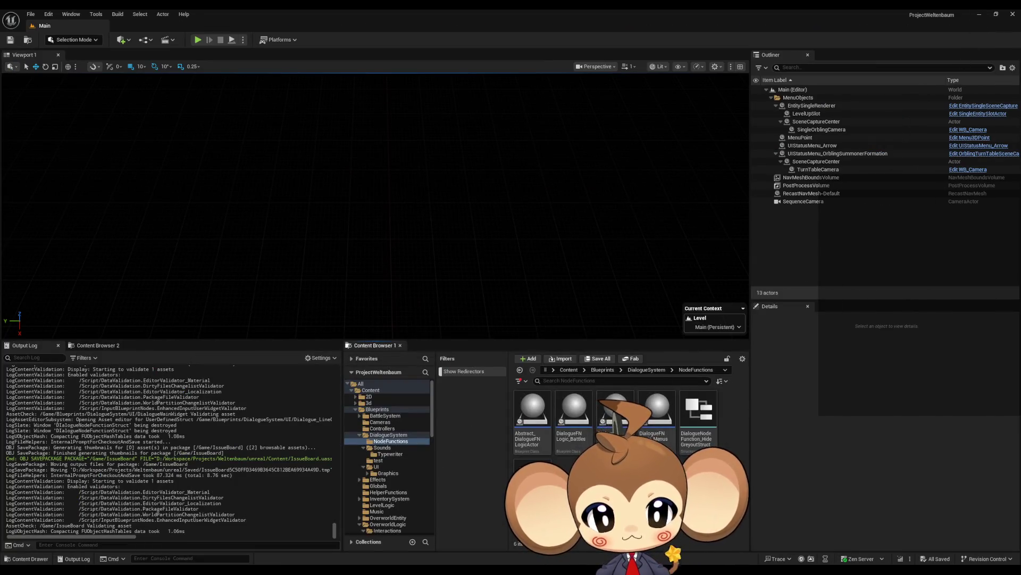
Start packaging the project for Windows from the Platforms menu
{"action": "left_click", "coordinate": [117, 14]}
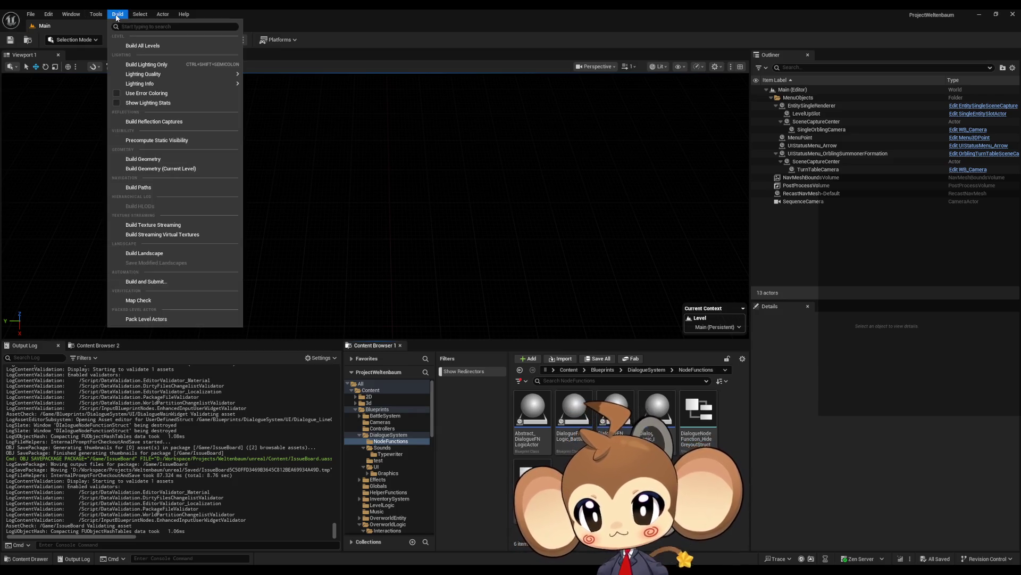
{"action": "left_click", "coordinate": [117, 14]}
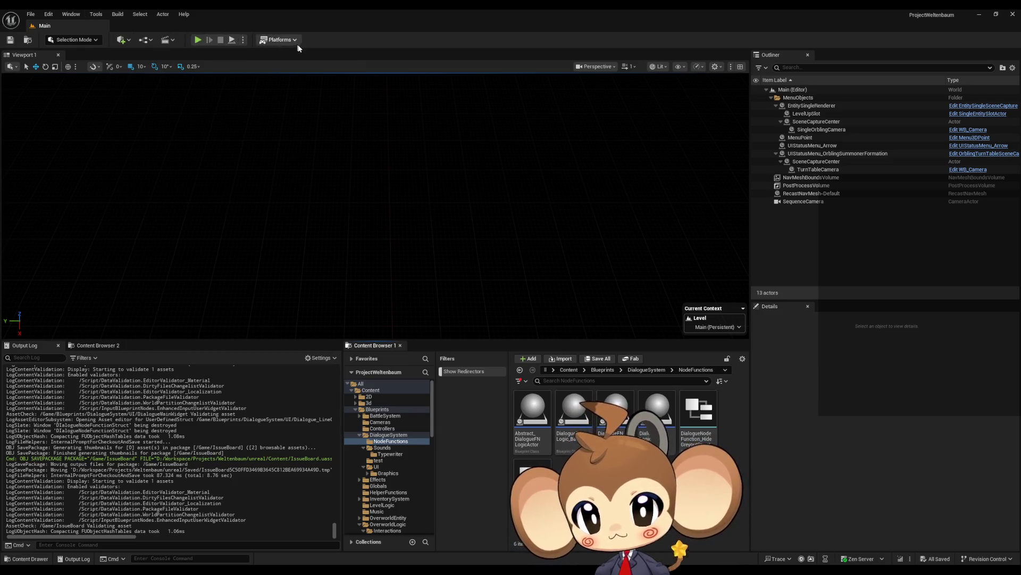
{"action": "left_click", "coordinate": [282, 39]}
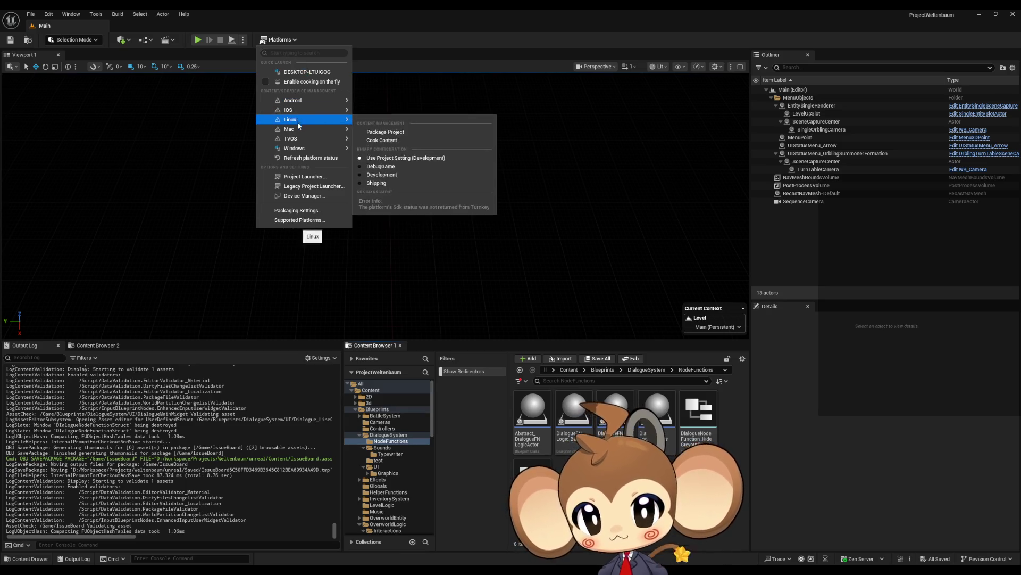
{"action": "mouse_move", "coordinate": [299, 139]}
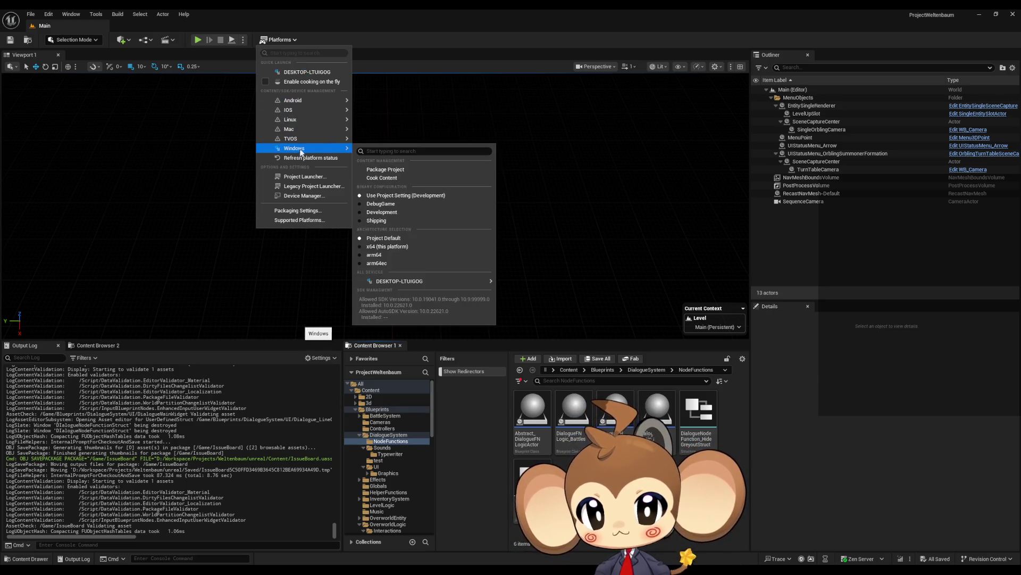
{"action": "left_click", "coordinate": [401, 171]}
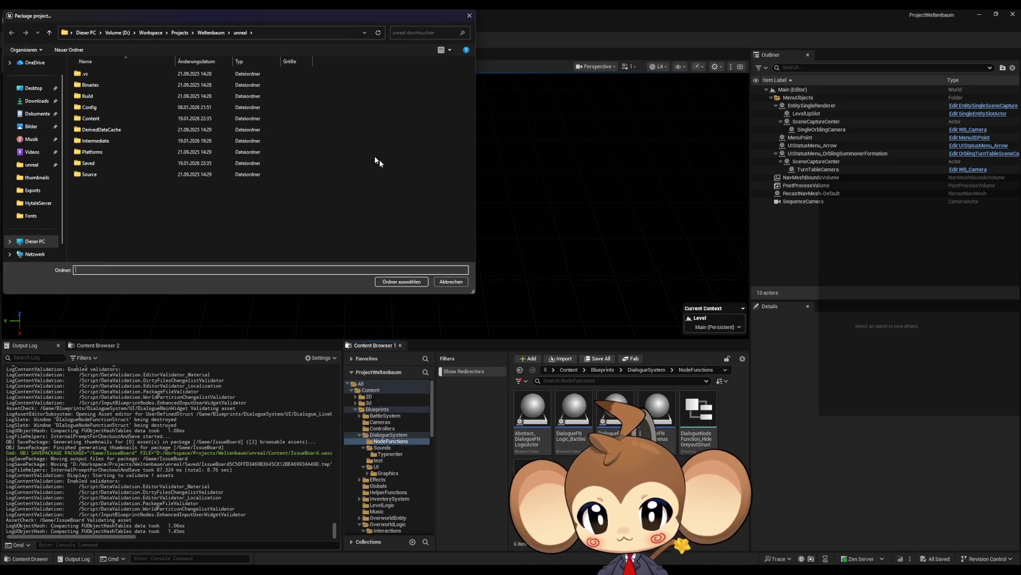
In the destination picker, go up to Weltenbaum and open the package folder
{"action": "left_click_drag", "start_coordinate": [217, 18], "coordinate": [503, 120]}
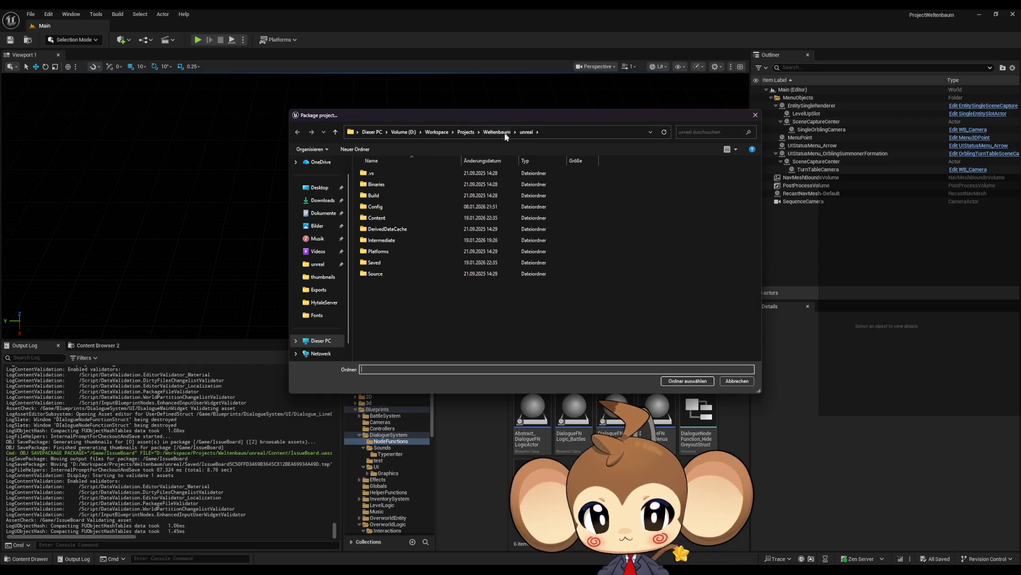
{"action": "left_click", "coordinate": [497, 133]}
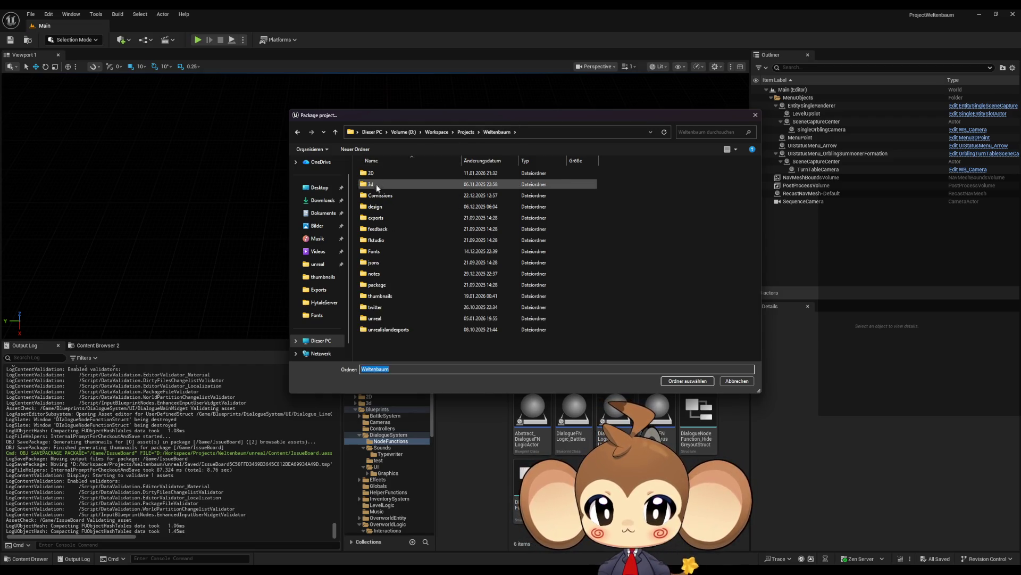
{"action": "left_click", "coordinate": [387, 288]}
{"action": "double_click", "coordinate": [386, 288]}
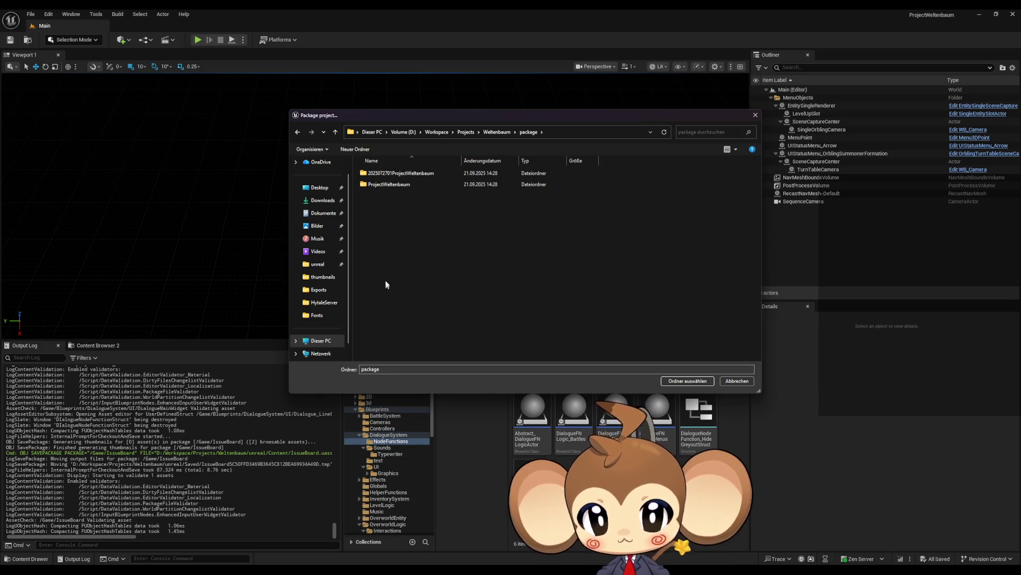
{"action": "right_click", "coordinate": [385, 209]}
{"action": "mouse_move", "coordinate": [443, 291]}
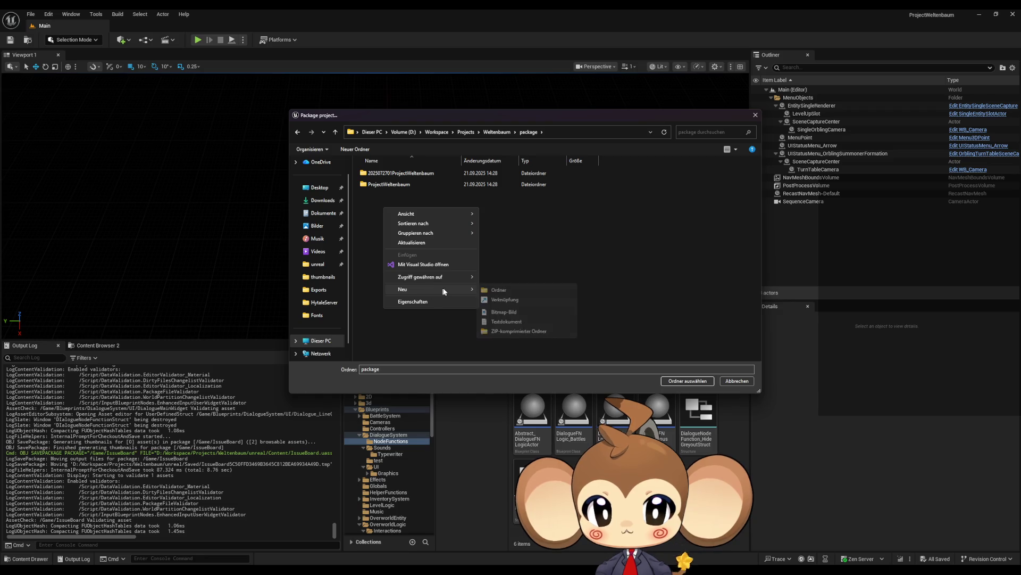
{"action": "left_click", "coordinate": [498, 290]}
{"action": "type", "text": "20"}
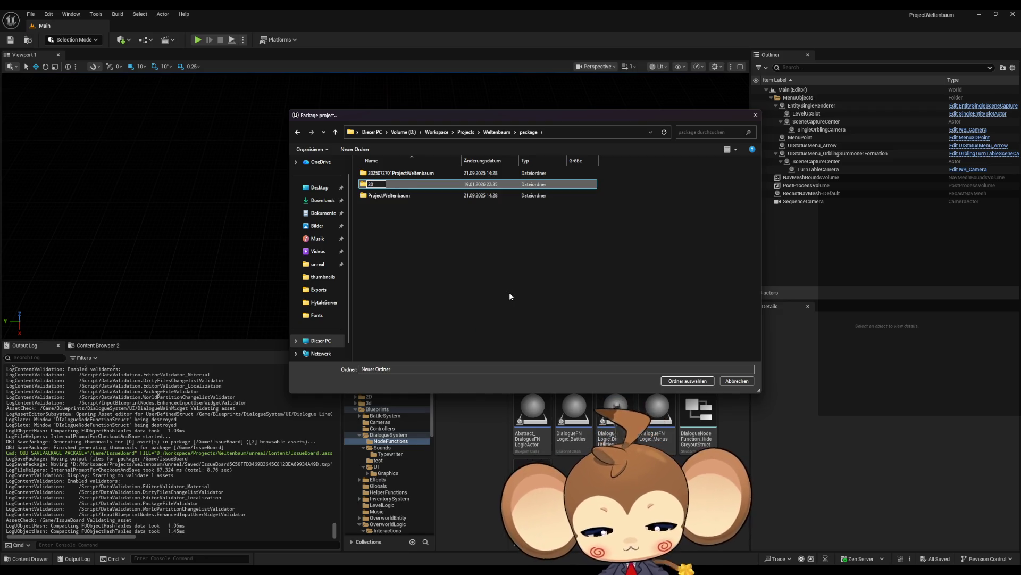
{"action": "type", "text": "26"}
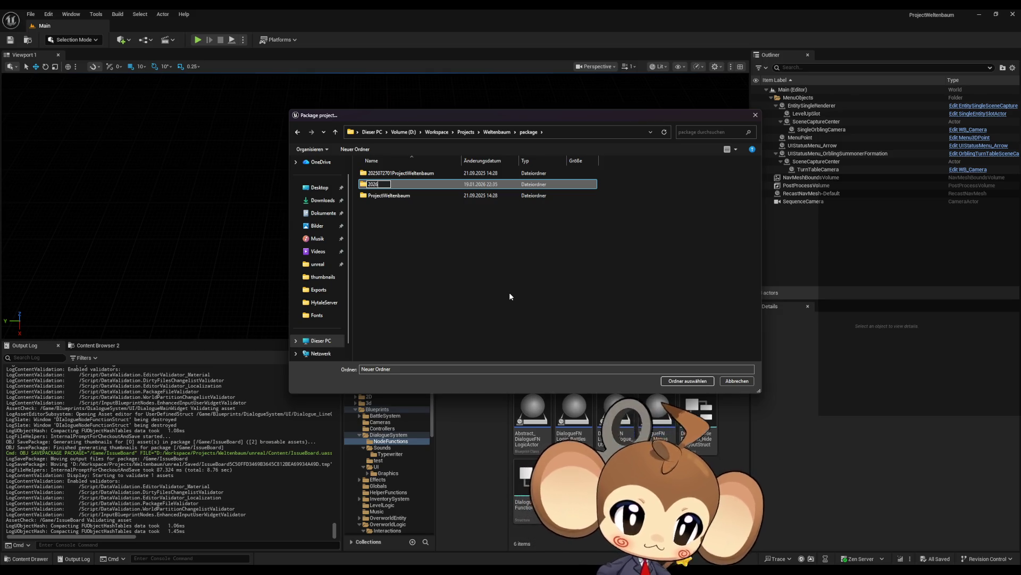
{"action": "type", "text": "01190"}
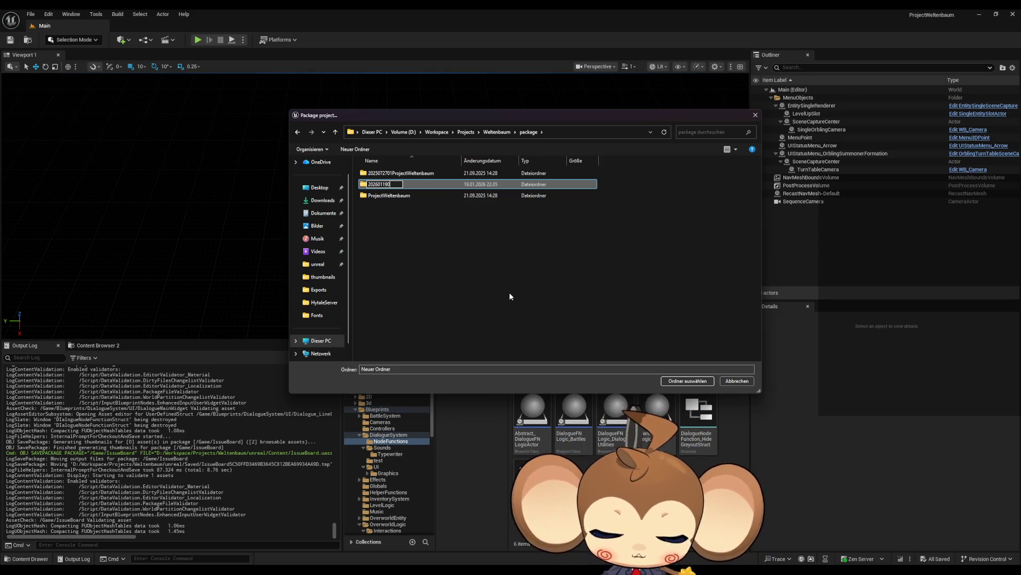
{"action": "type", "text": "1ProjectW"}
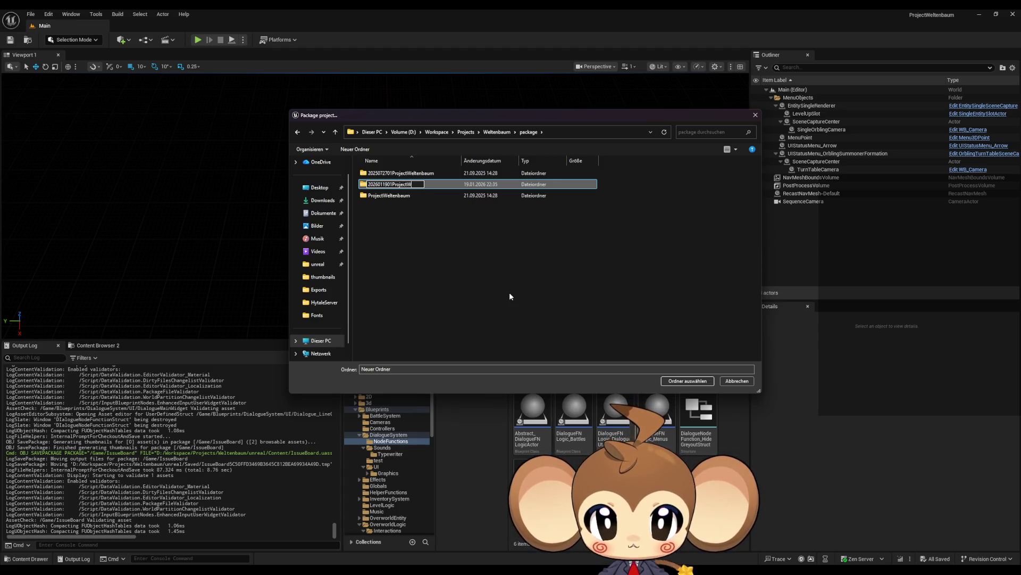
{"action": "type", "text": "eltenbaum5"}
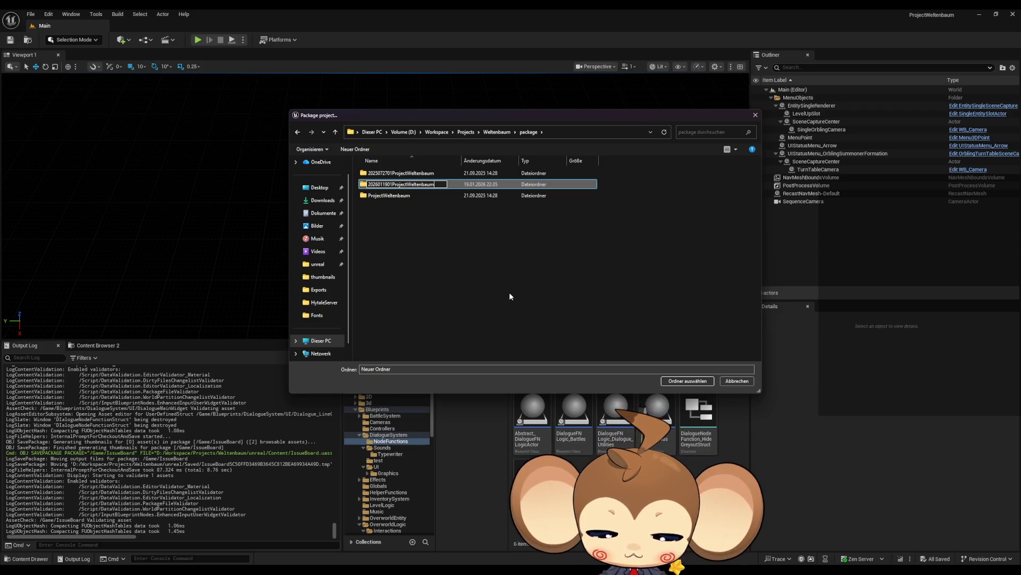
{"action": "type", "text": "6test"}
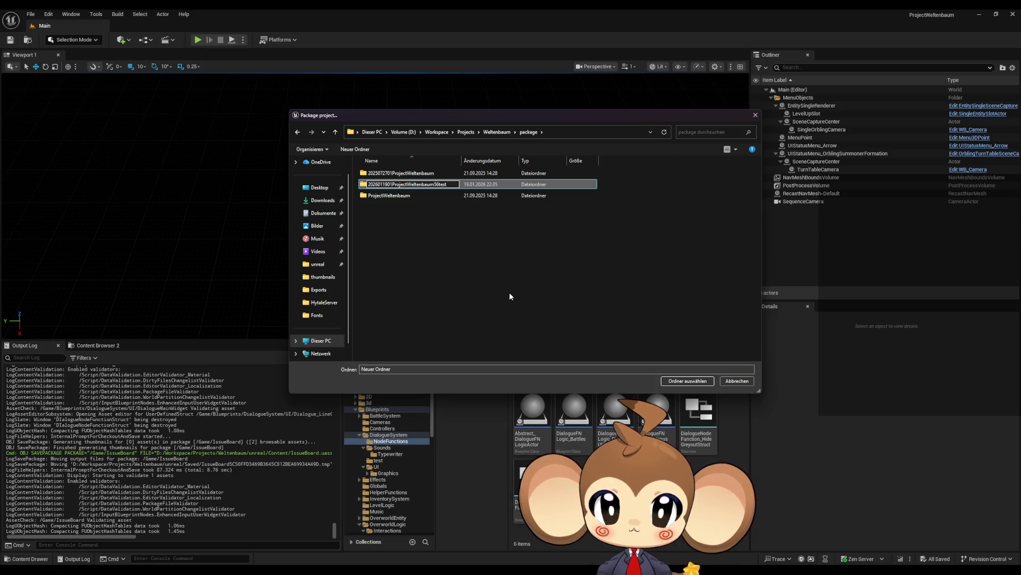
{"action": "key", "text": "Return"}
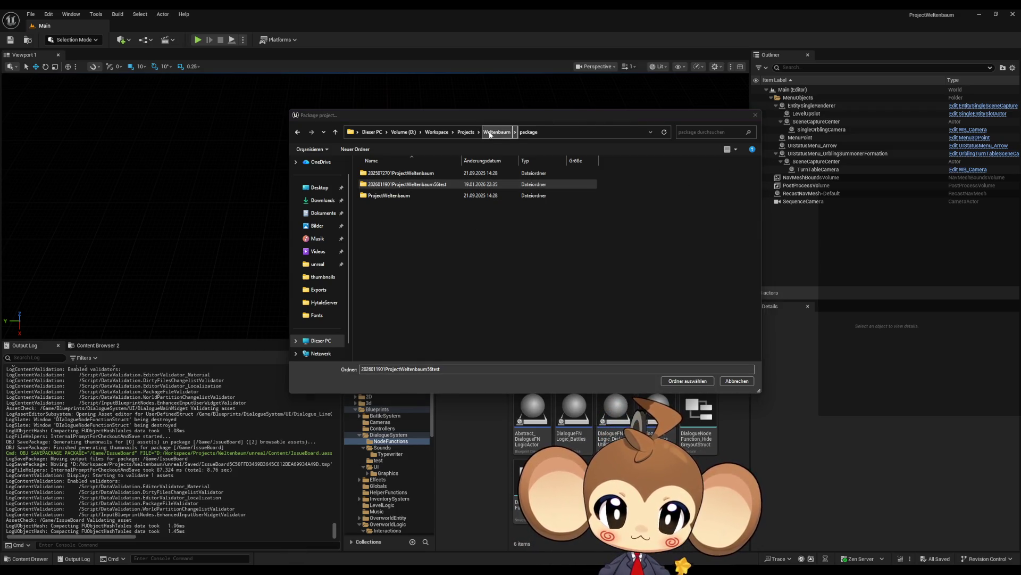
Open the new dated test folder and confirm it as the packaging destination
{"action": "left_click", "coordinate": [407, 184]}
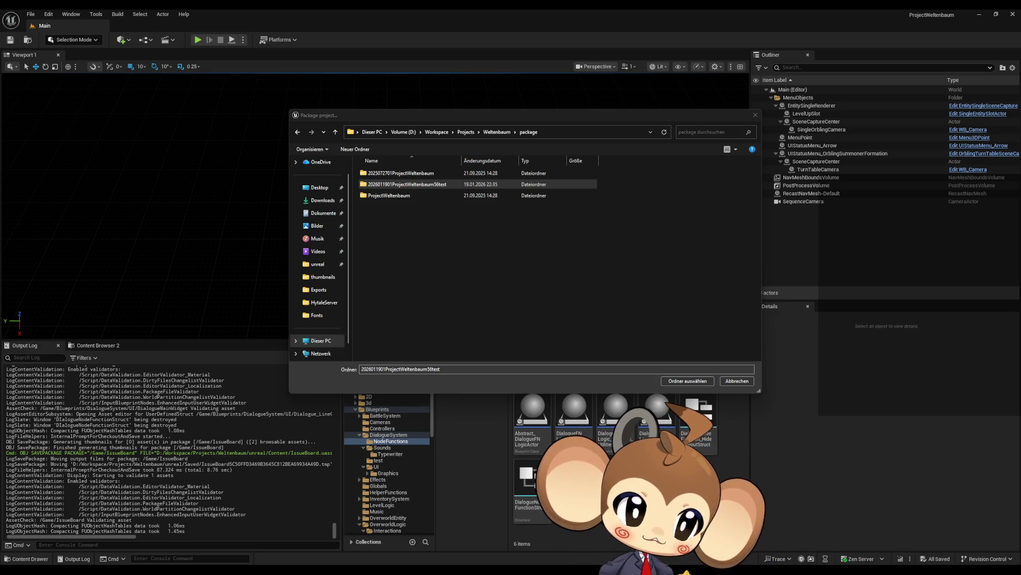
{"action": "double_click", "coordinate": [407, 184]}
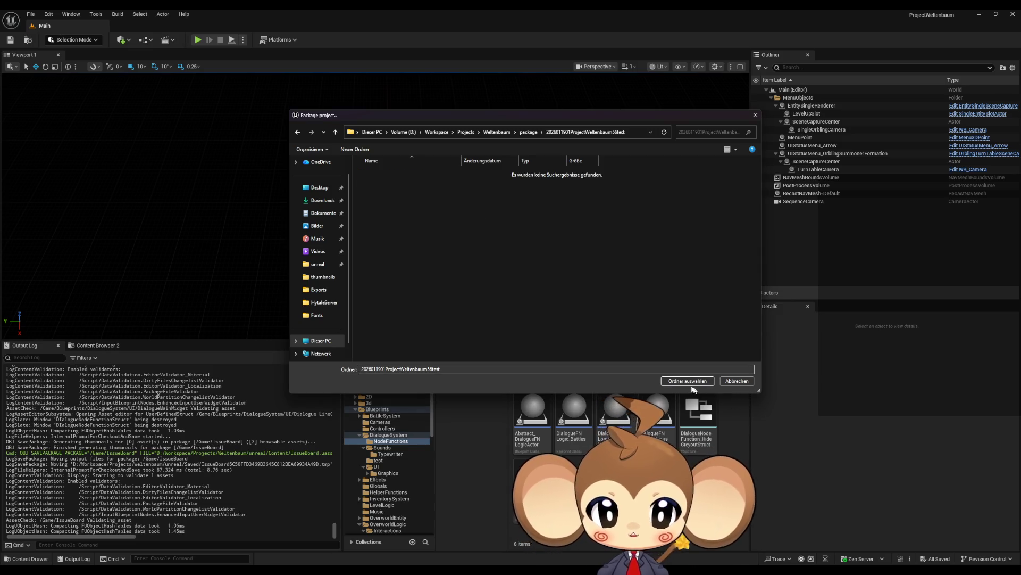
{"action": "left_click", "coordinate": [689, 381]}
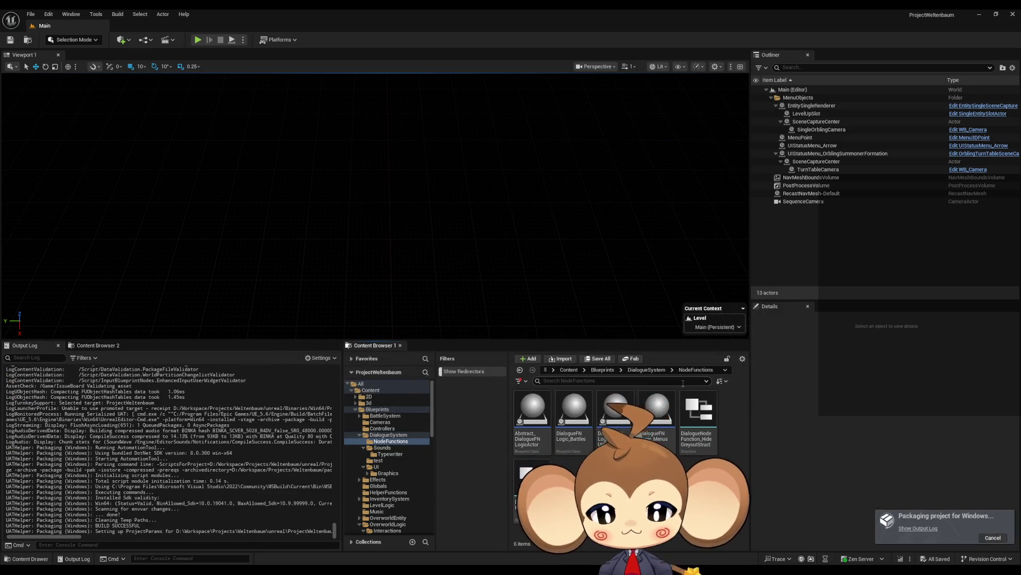
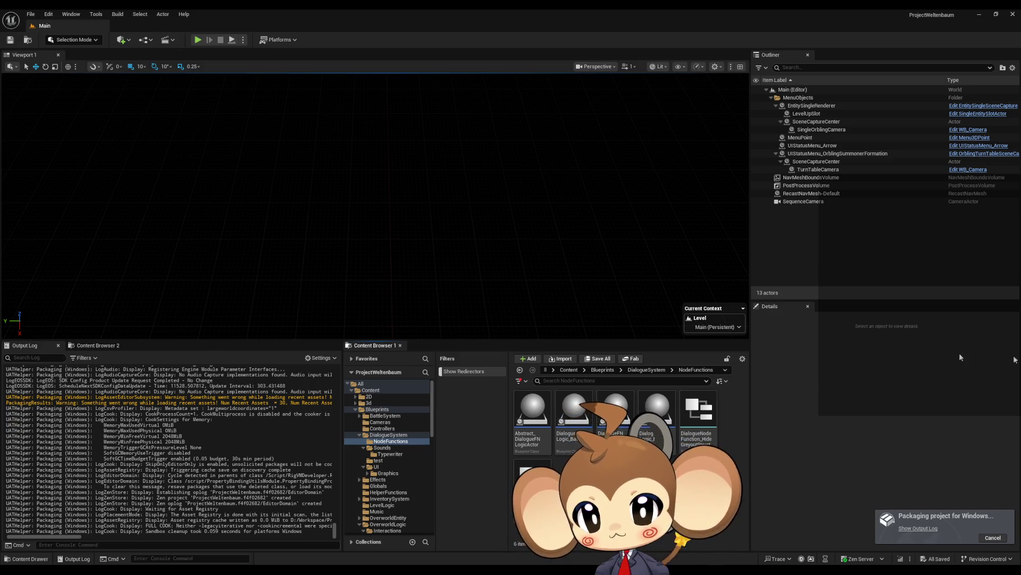
Hide ordinary Messages in the Output Log filter, then show them again
{"action": "left_click", "coordinate": [84, 357]}
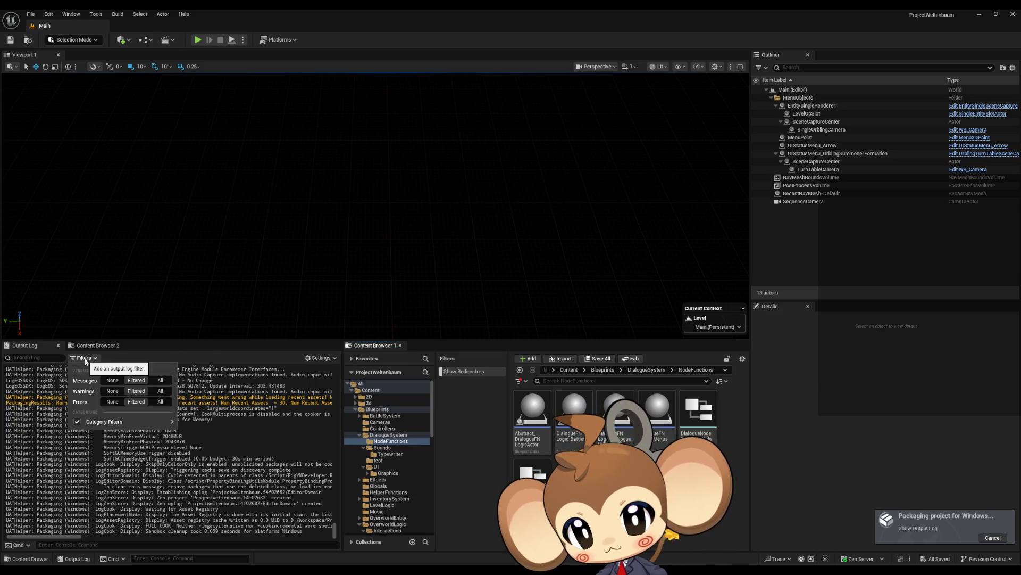
{"action": "left_click", "coordinate": [113, 380]}
{"action": "left_click", "coordinate": [284, 424]}
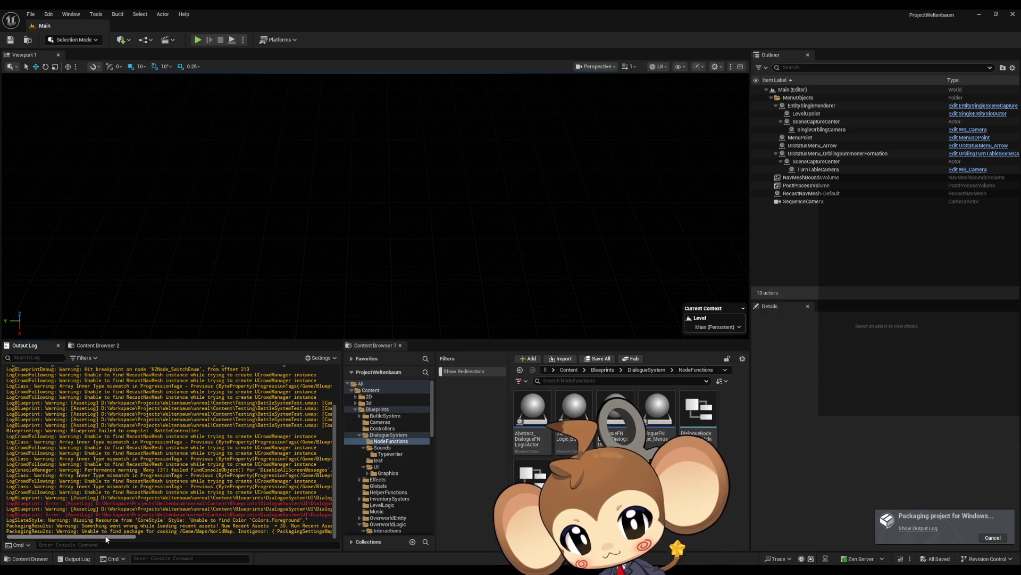
{"action": "left_click_drag", "start_coordinate": [107, 536], "coordinate": [145, 540]}
{"action": "scroll", "coordinate": [181, 540], "scroll_direction": "left", "scroll_amount": 5}
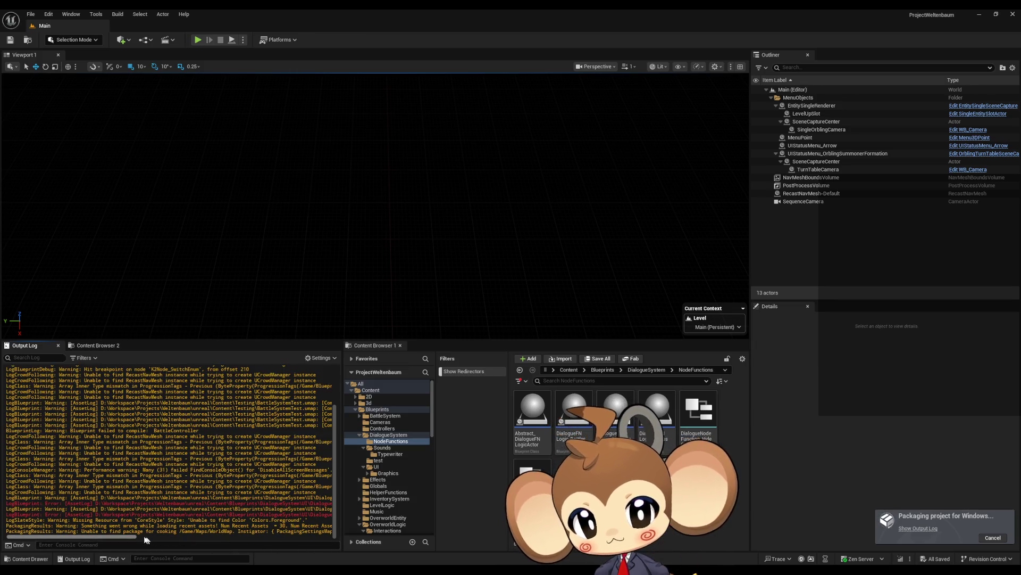
{"action": "left_click", "coordinate": [88, 361]}
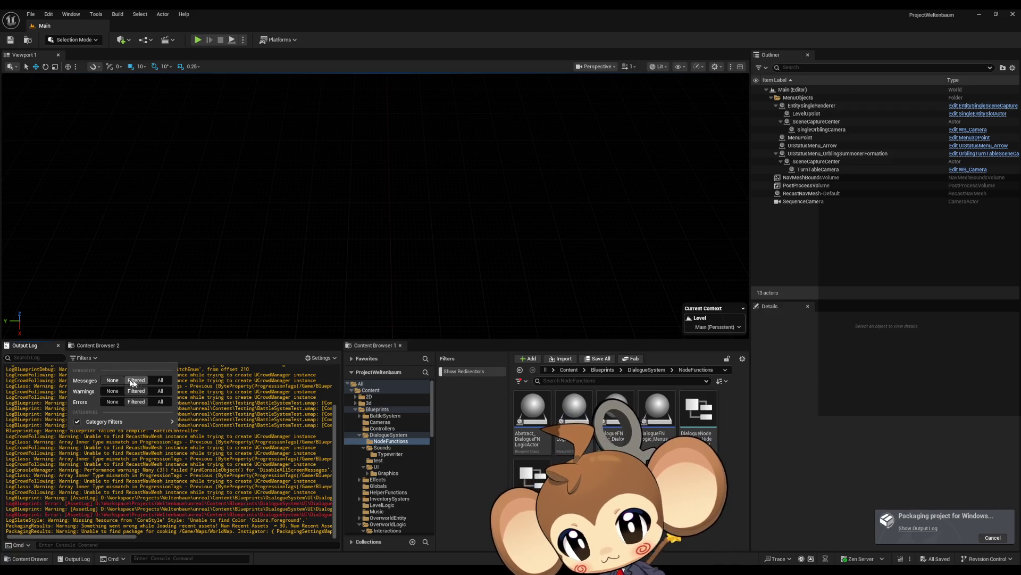
{"action": "left_click", "coordinate": [256, 436]}
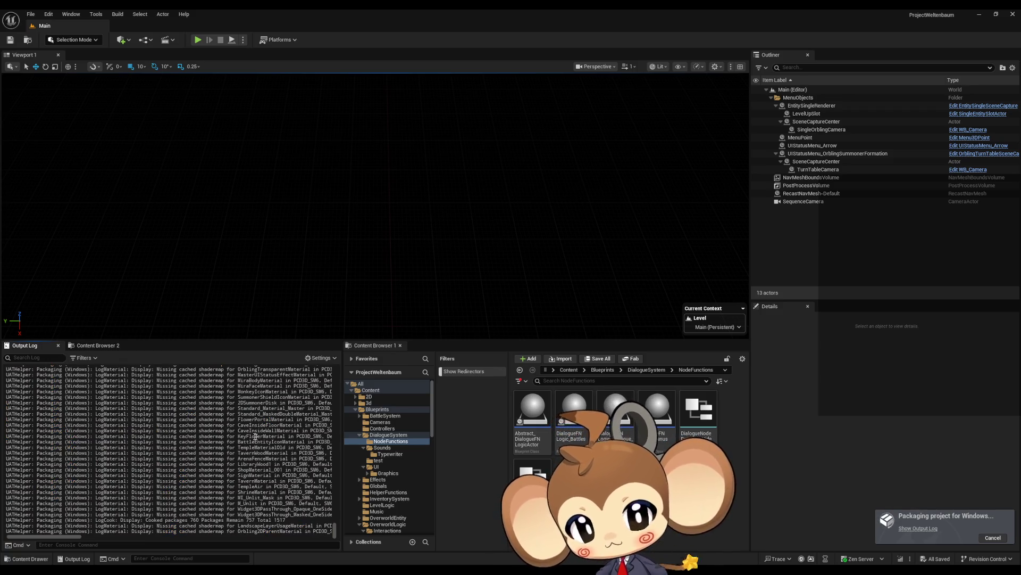
Scroll through the Output Log to review the packaging progress
{"action": "mouse_move", "coordinate": [335, 533]}
{"action": "left_mouse_down"}
{"action": "mouse_move", "coordinate": [335, 381]}
{"action": "mouse_move", "coordinate": [323, 535]}
{"action": "left_mouse_up"}
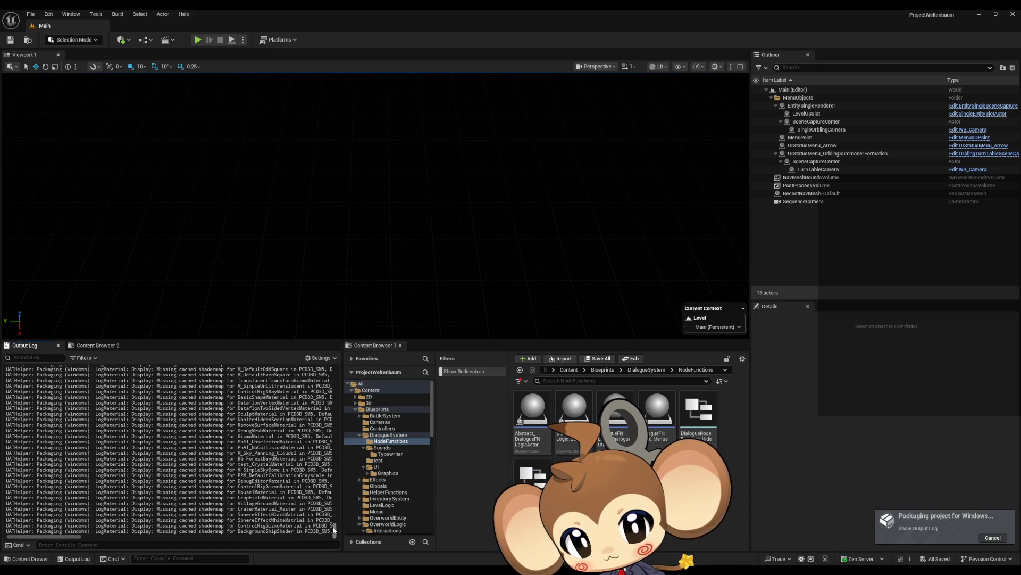
{"action": "left_click_drag", "start_coordinate": [335, 529], "coordinate": [336, 492]}
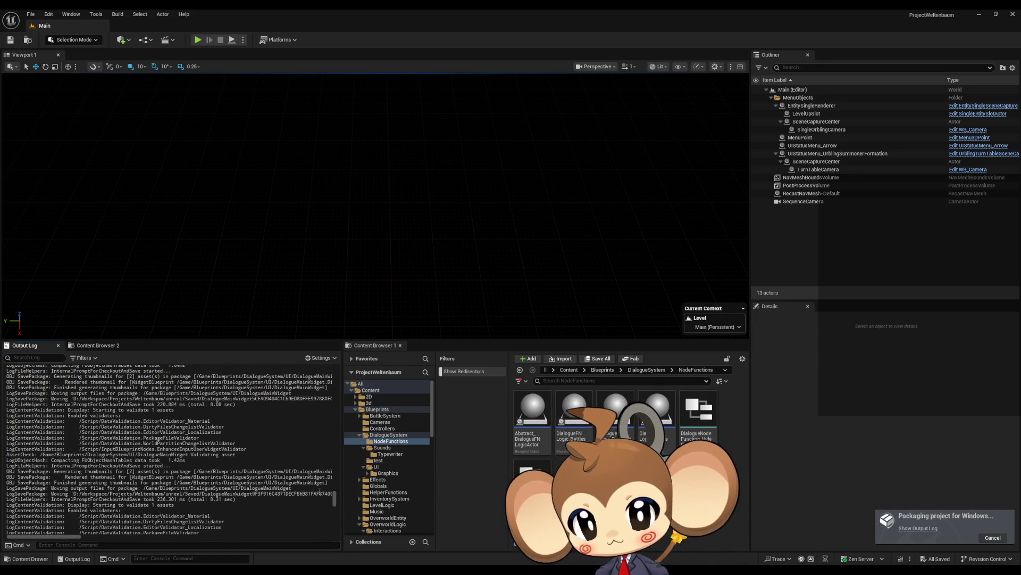
{"action": "scroll", "coordinate": [317, 492], "scroll_direction": "up", "scroll_amount": 3}
{"action": "scroll", "coordinate": [309, 492], "scroll_direction": "up", "scroll_amount": 5}
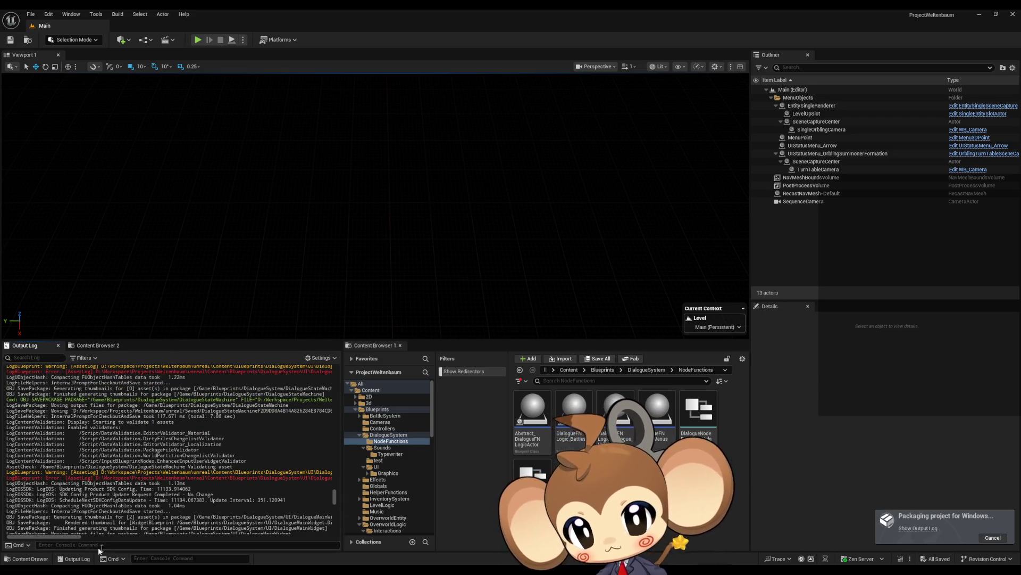
{"action": "mouse_move", "coordinate": [72, 535]}
{"action": "left_mouse_down"}
{"action": "mouse_move", "coordinate": [177, 544]}
{"action": "mouse_move", "coordinate": [71, 538]}
{"action": "left_mouse_up"}
{"action": "scroll", "coordinate": [129, 473], "scroll_direction": "up", "scroll_amount": 6}
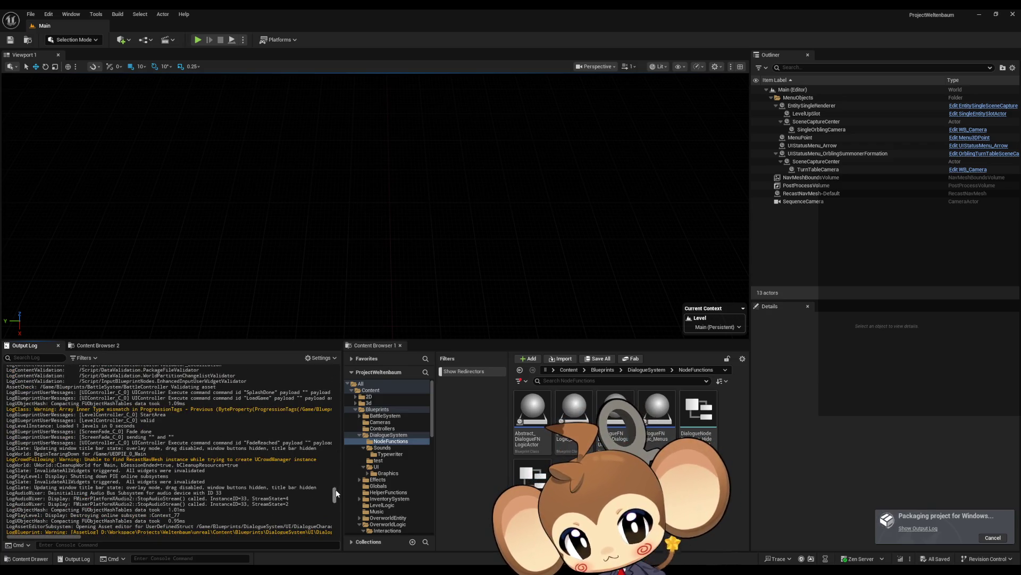
{"action": "left_click_drag", "start_coordinate": [335, 493], "coordinate": [335, 532]}
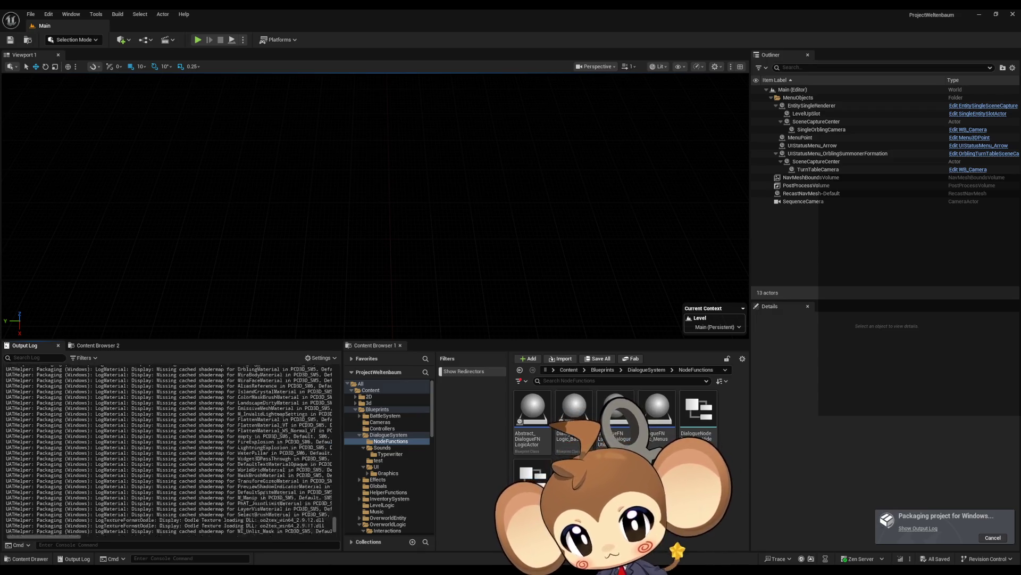
{"action": "scroll", "coordinate": [342, 523], "scroll_direction": "up", "scroll_amount": 1}
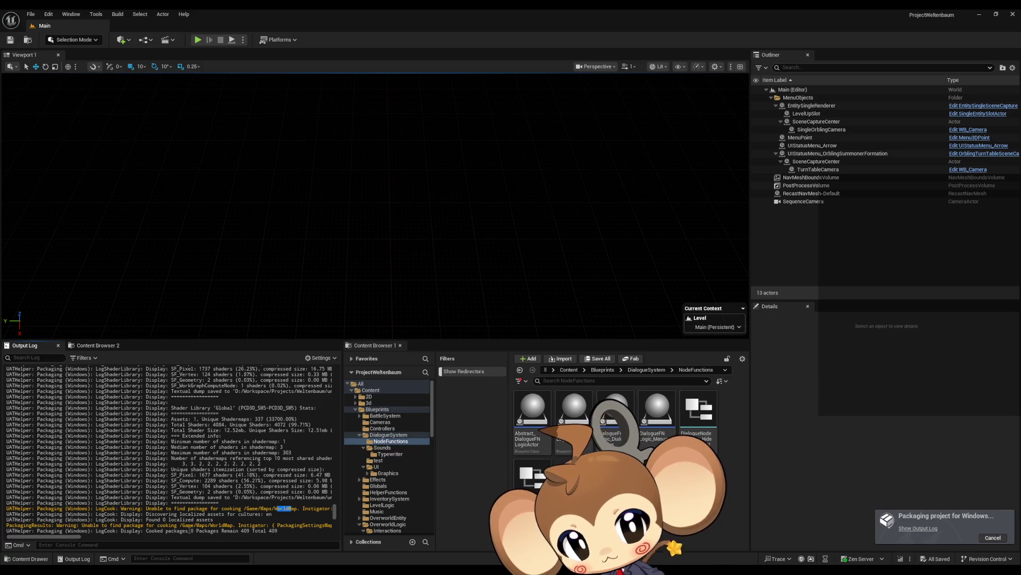
{"action": "left_click_drag", "start_coordinate": [78, 537], "coordinate": [94, 539]}
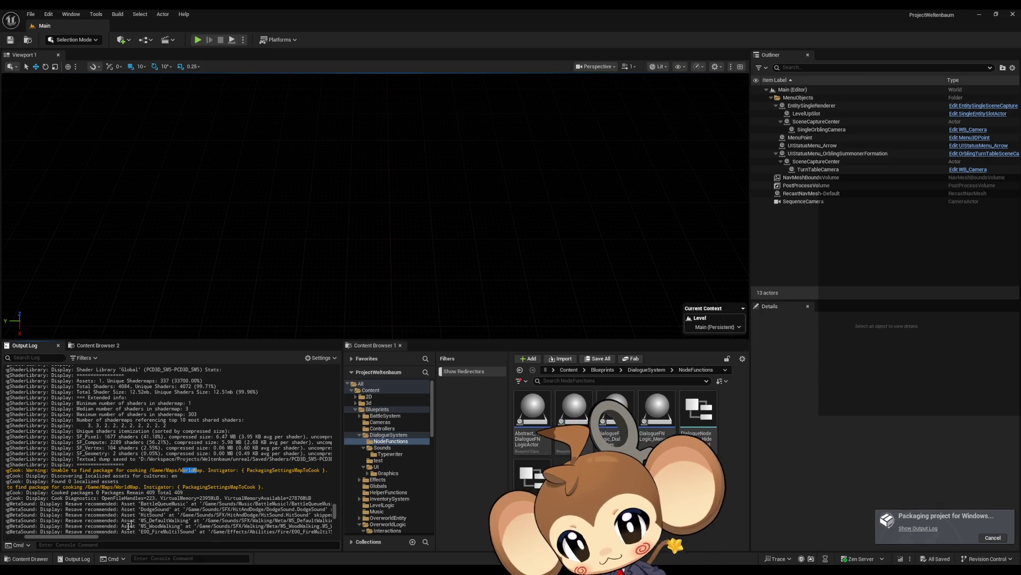
{"action": "left_click_drag", "start_coordinate": [80, 537], "coordinate": [33, 536]}
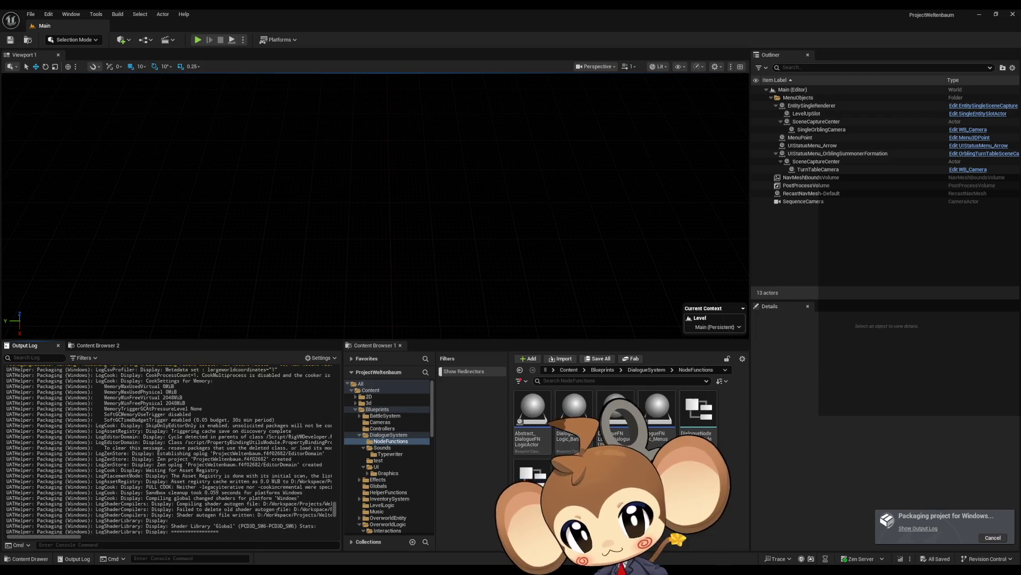
{"action": "scroll", "coordinate": [277, 505], "scroll_direction": "up", "scroll_amount": 2}
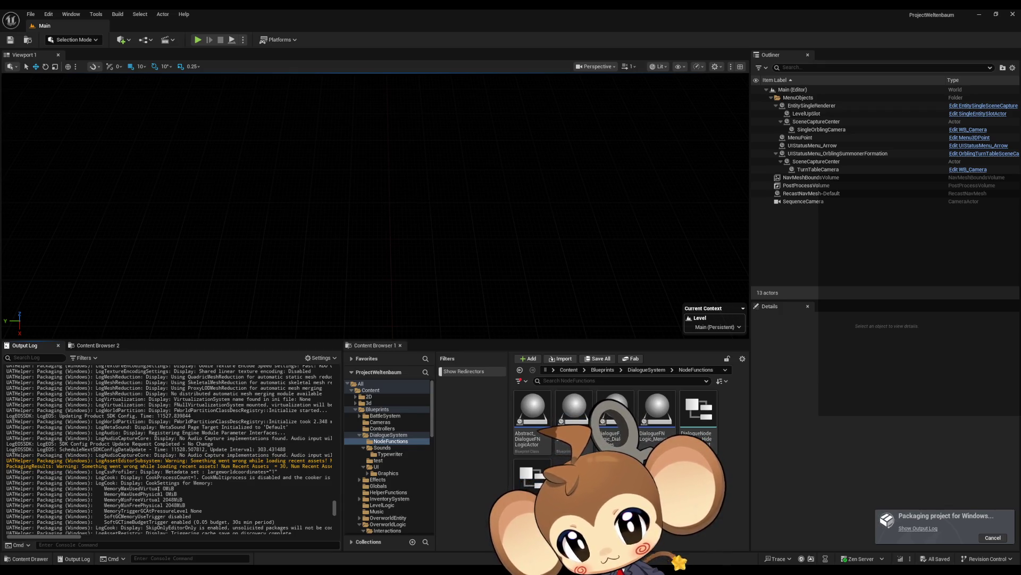
{"action": "scroll", "coordinate": [159, 510], "scroll_direction": "up", "scroll_amount": 10}
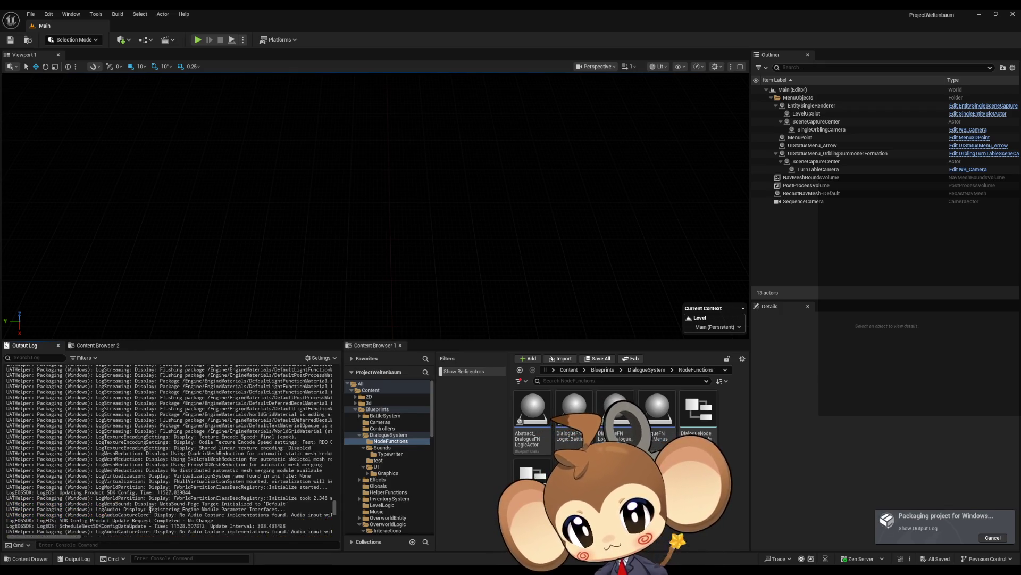
{"action": "scroll", "coordinate": [197, 504], "scroll_direction": "down", "scroll_amount": 5}
{"action": "left_click_drag", "start_coordinate": [335, 508], "coordinate": [335, 500]}
Clear all existing lines from the Output Log
{"action": "right_click", "coordinate": [213, 448]}
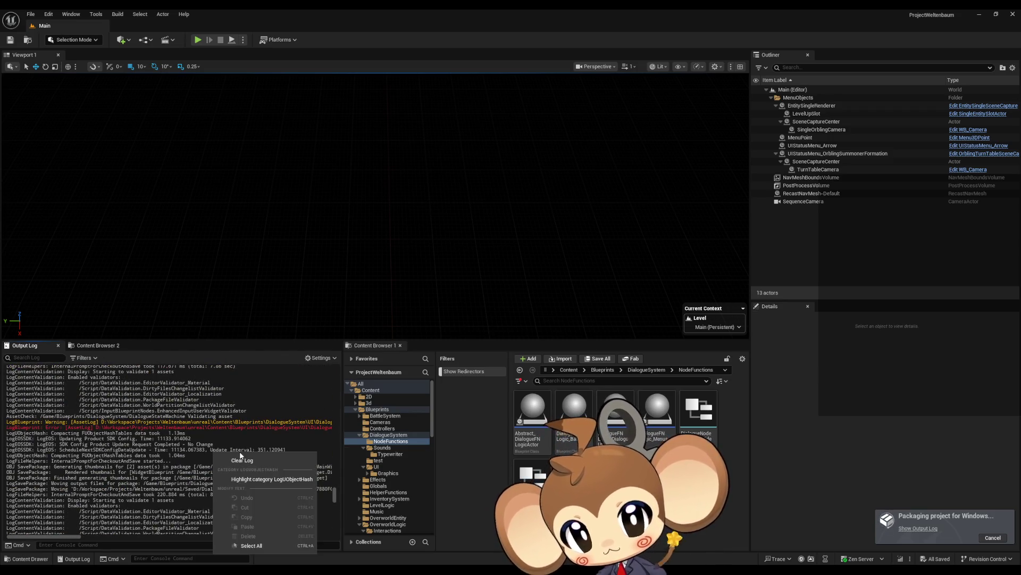
{"action": "left_click", "coordinate": [252, 421]}
{"action": "left_click_drag", "start_coordinate": [334, 495], "coordinate": [333, 531]}
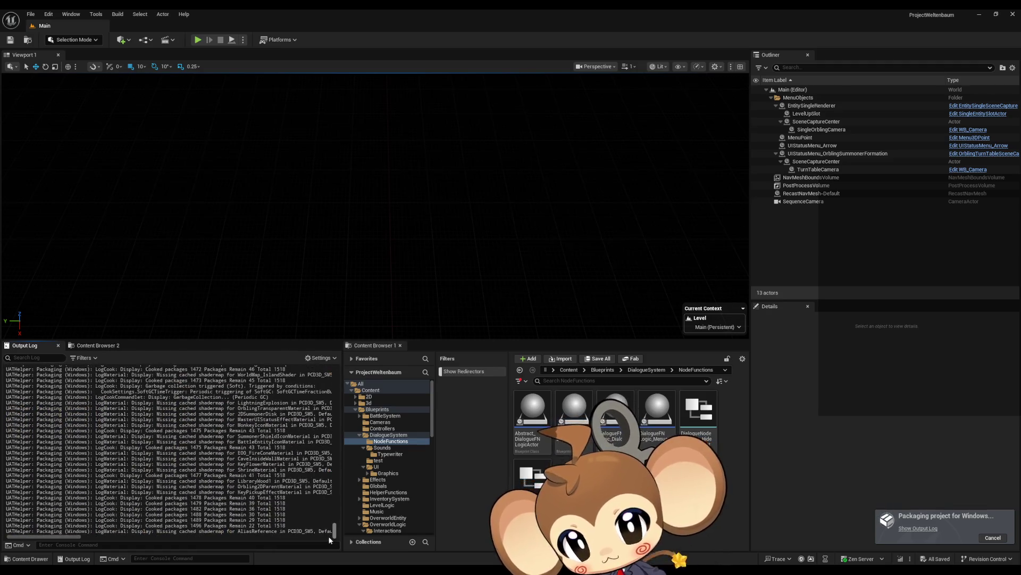
{"action": "right_click", "coordinate": [217, 462]}
{"action": "left_click", "coordinate": [244, 368]}
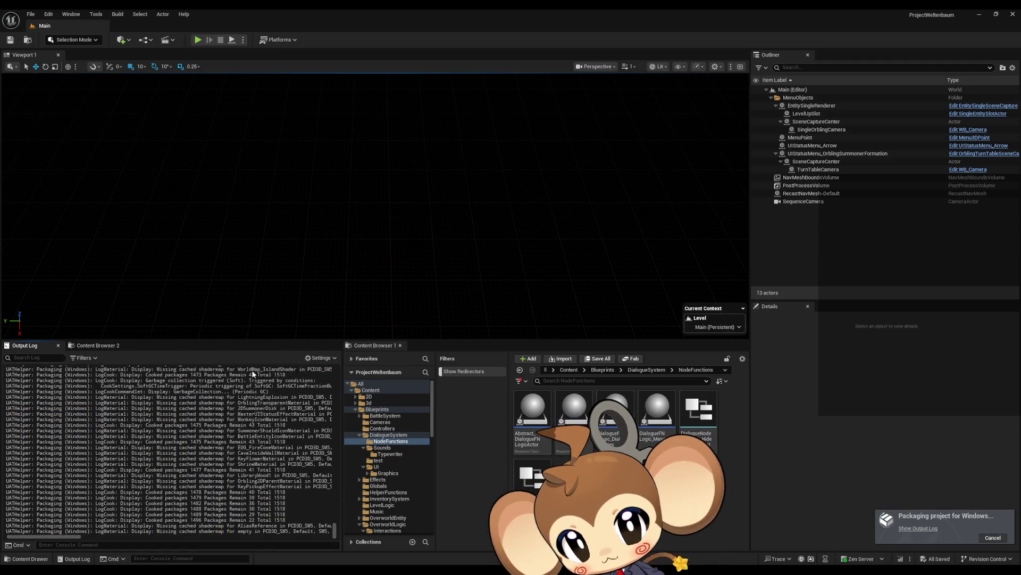
Toggle the Messages verbosity filter off and back on while packaging finishes
{"action": "left_click", "coordinate": [85, 358]}
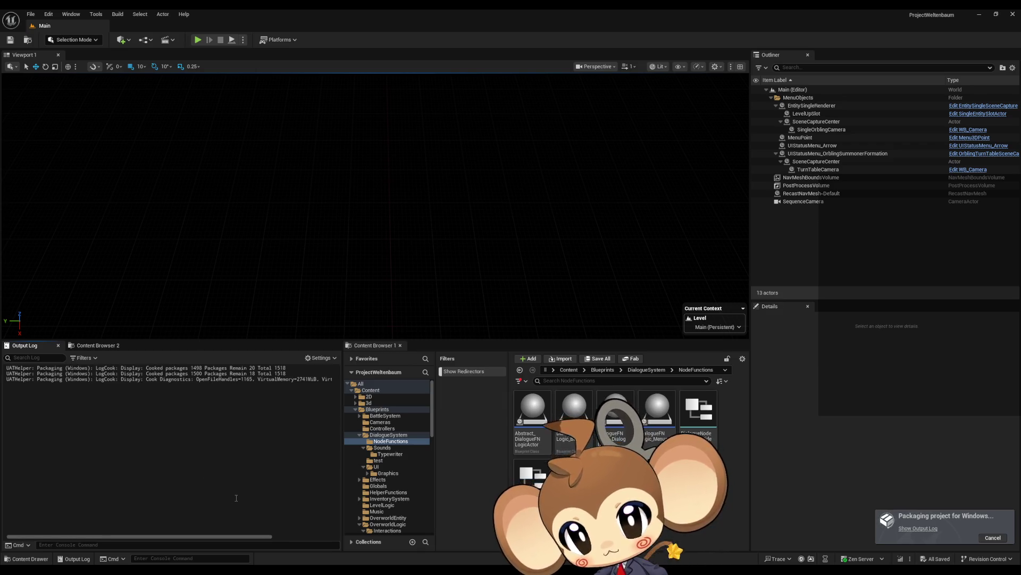
{"action": "left_click", "coordinate": [126, 373]}
{"action": "left_click", "coordinate": [91, 357]}
{"action": "left_click", "coordinate": [112, 380]}
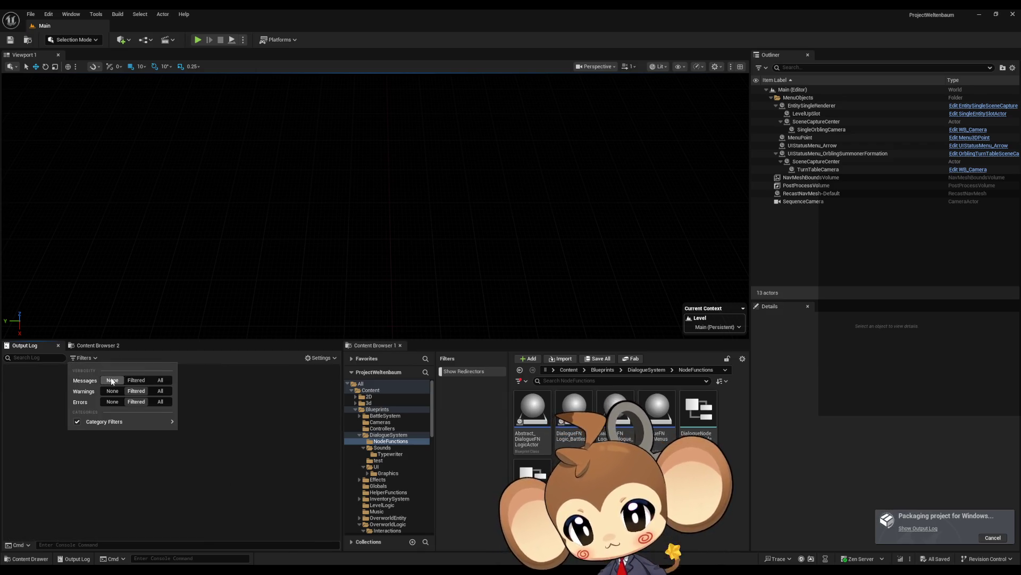
{"action": "mouse_move", "coordinate": [122, 421]}
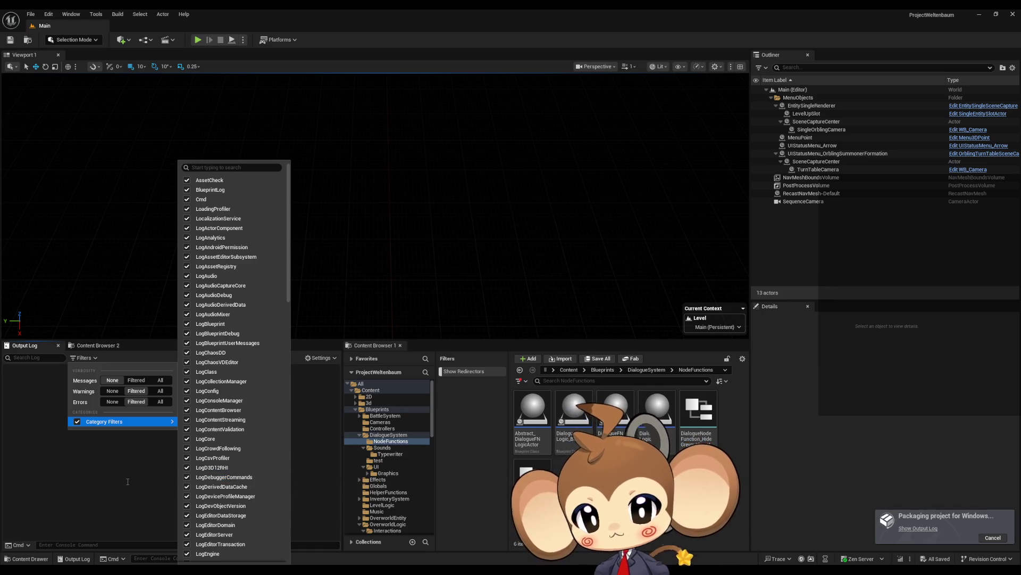
{"action": "left_click", "coordinate": [128, 482]}
{"action": "left_click", "coordinate": [74, 359]}
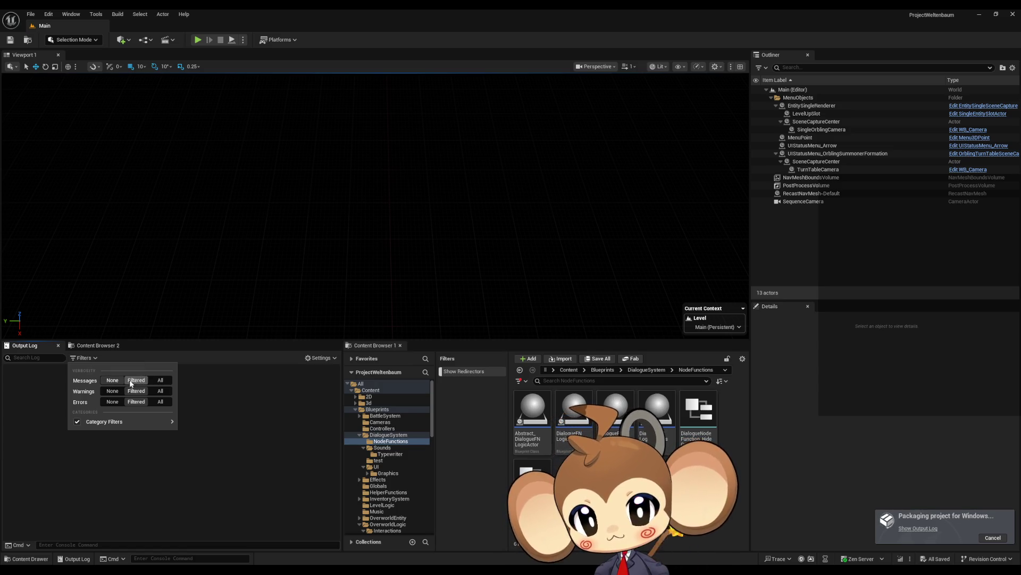
{"action": "left_click", "coordinate": [113, 381]}
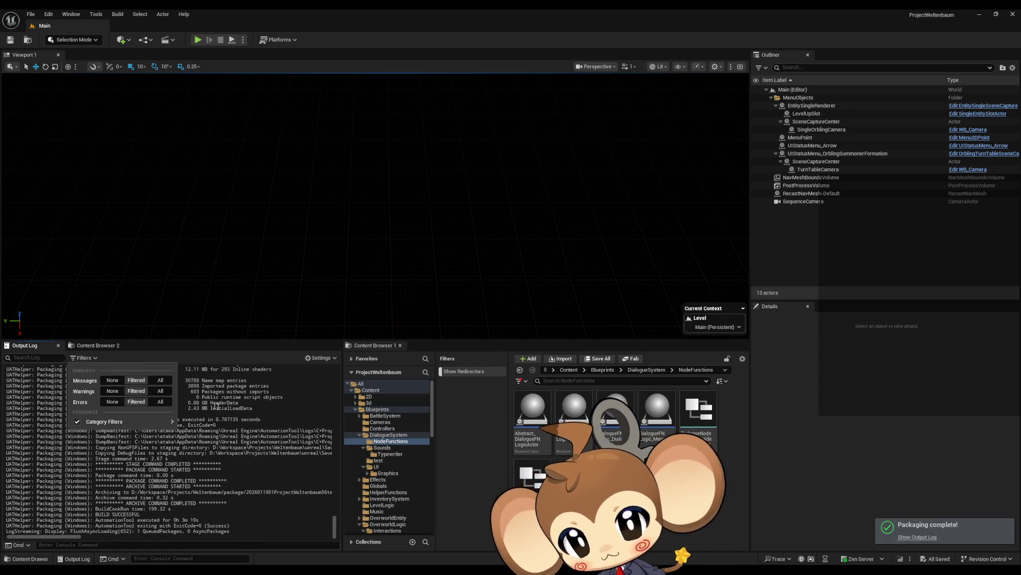
{"action": "left_click", "coordinate": [217, 407]}
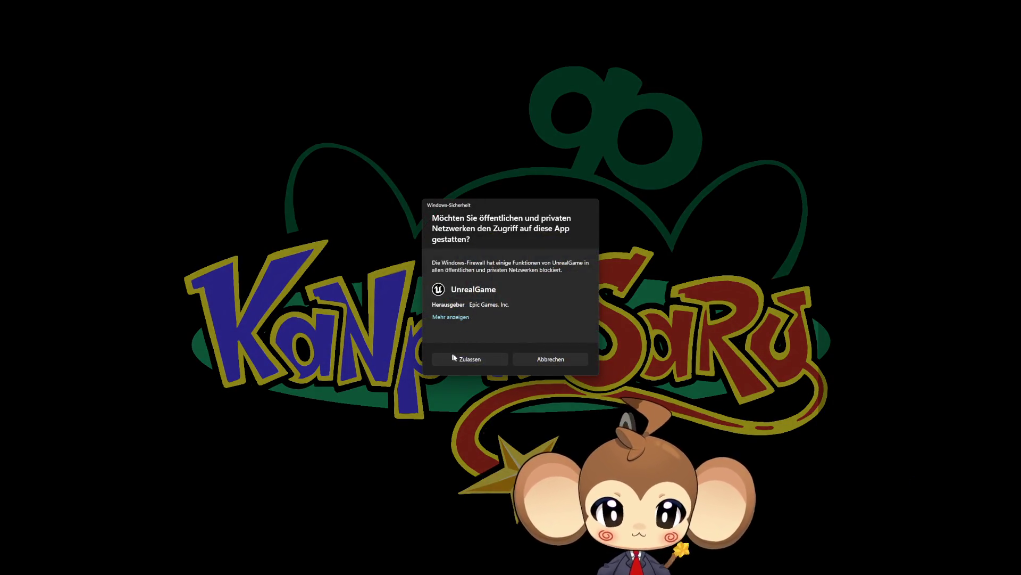
Allow the packaged game through the firewall, start a New Game, then quit with Esc
{"action": "left_click", "coordinate": [453, 357]}
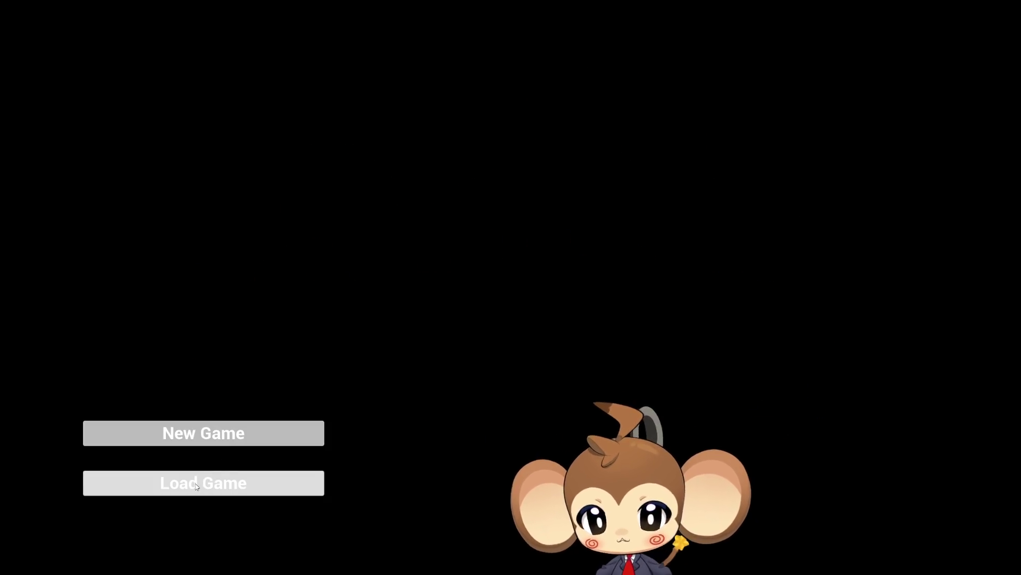
{"action": "left_click", "coordinate": [203, 433]}
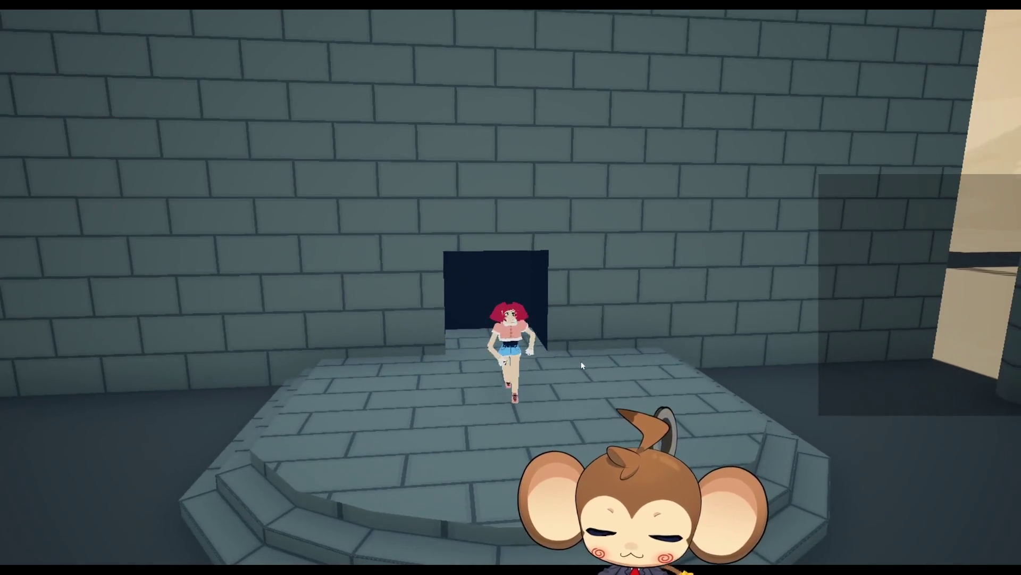
{"action": "key", "text": "Escape"}
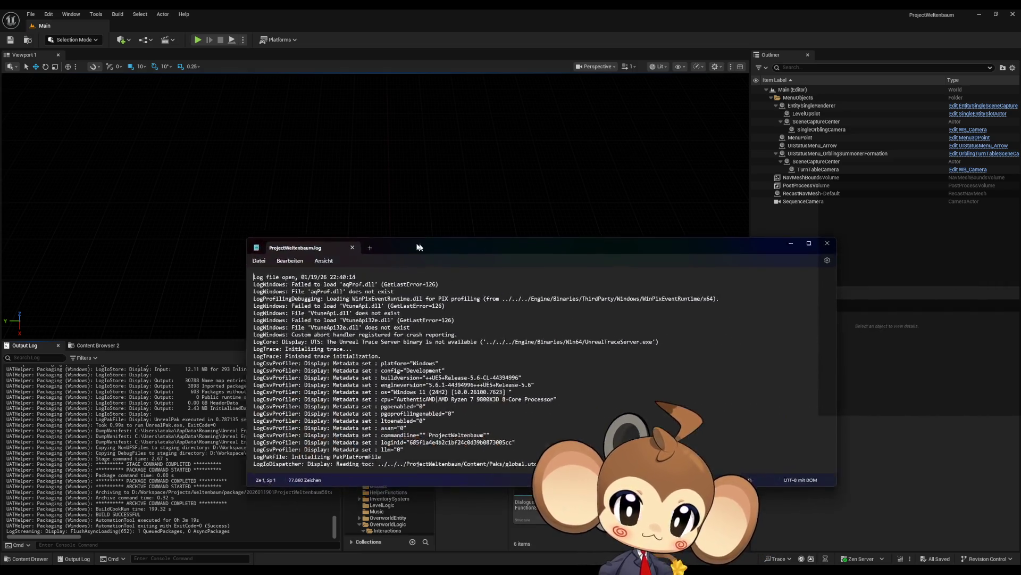
Search ProjectWeltenbaum.log for 'error' through all matches, then close the file
{"action": "key", "text": "ctrl+f"}
{"action": "type", "text": "error"}
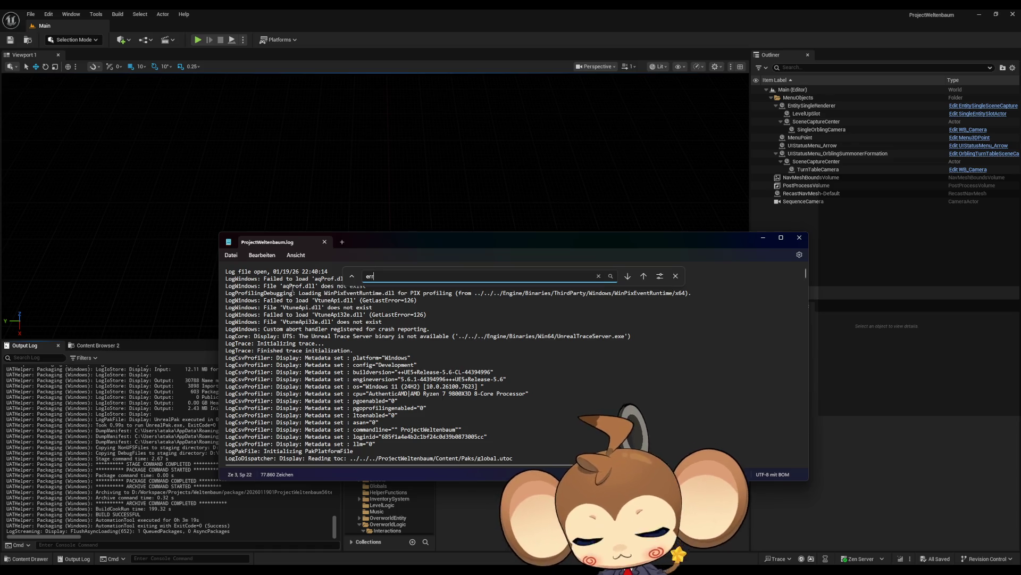
{"action": "key", "text": "Return"}
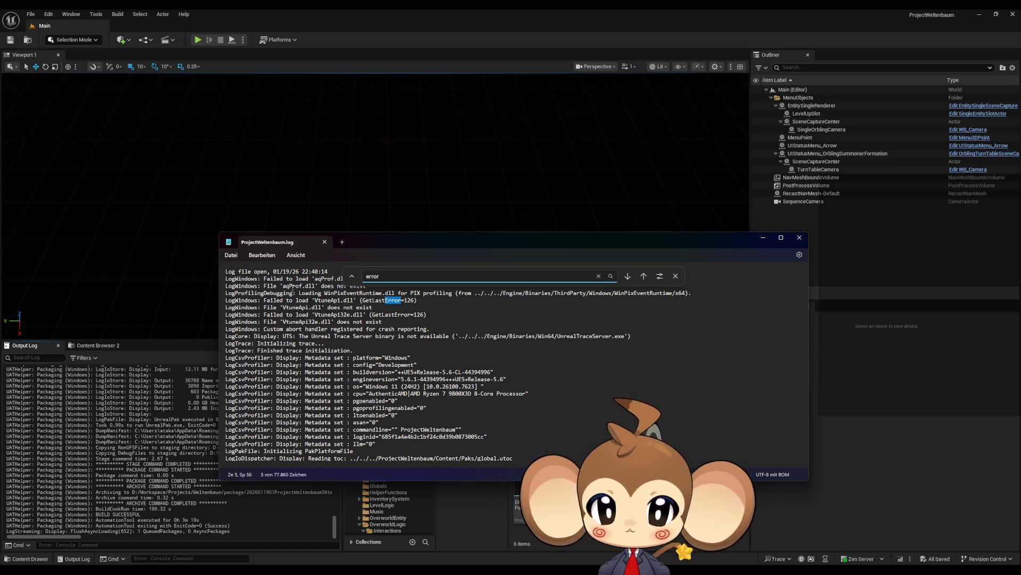
{"action": "key", "text": "Return"}
{"action": "key", "text": "Return"}
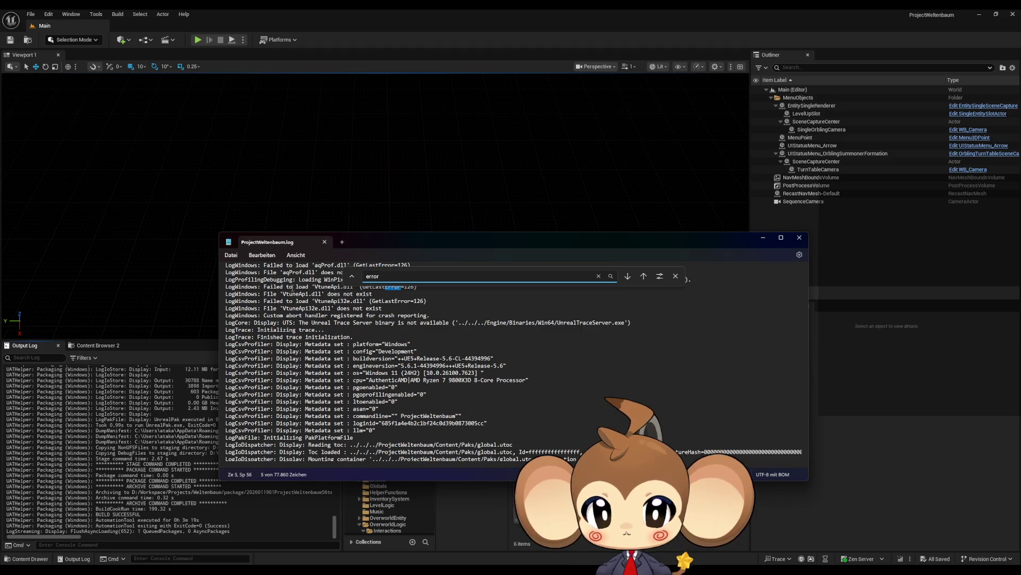
{"action": "key", "text": "Return"}
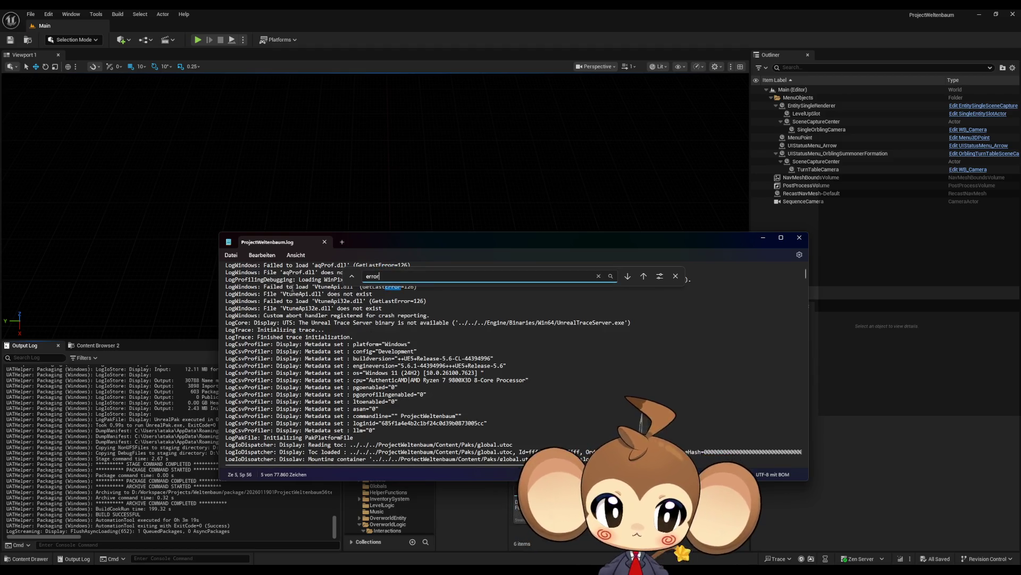
{"action": "key", "text": "Escape"}
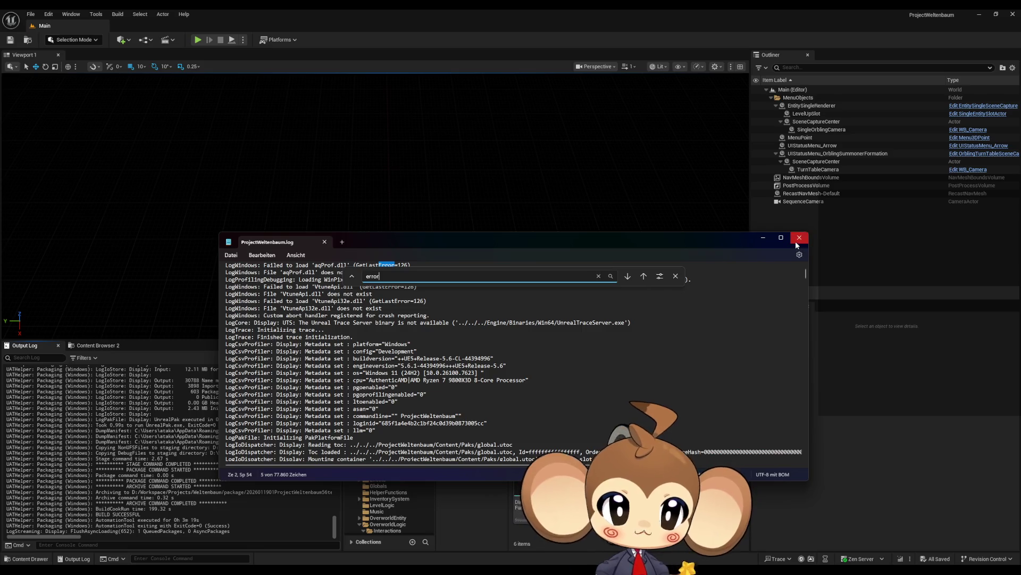
{"action": "left_click", "coordinate": [799, 237]}
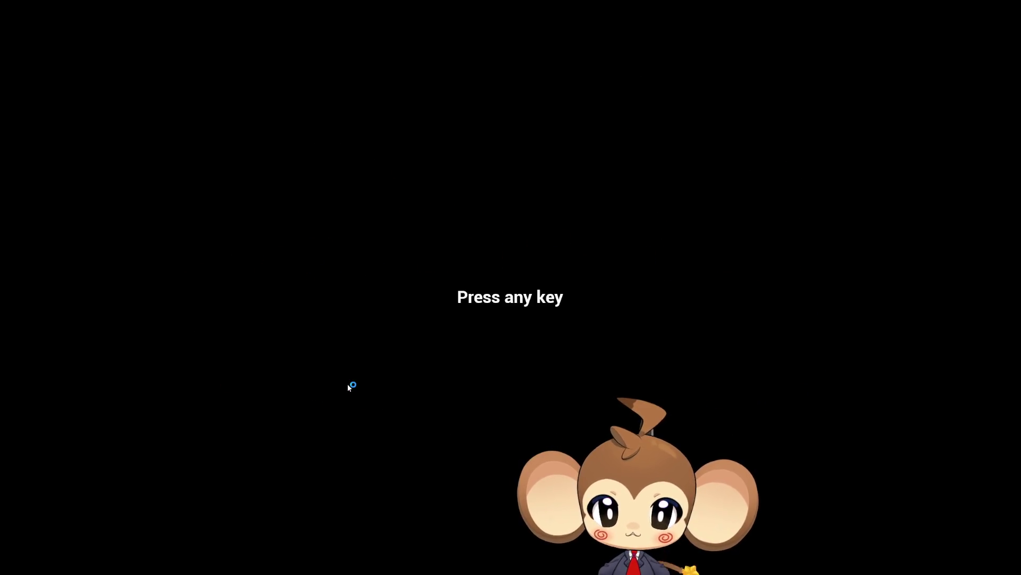
Pass the title prompt, start a New Game, and run forward into the temple hall
{"action": "key", "text": "Return"}
{"action": "left_click", "coordinate": [199, 423]}
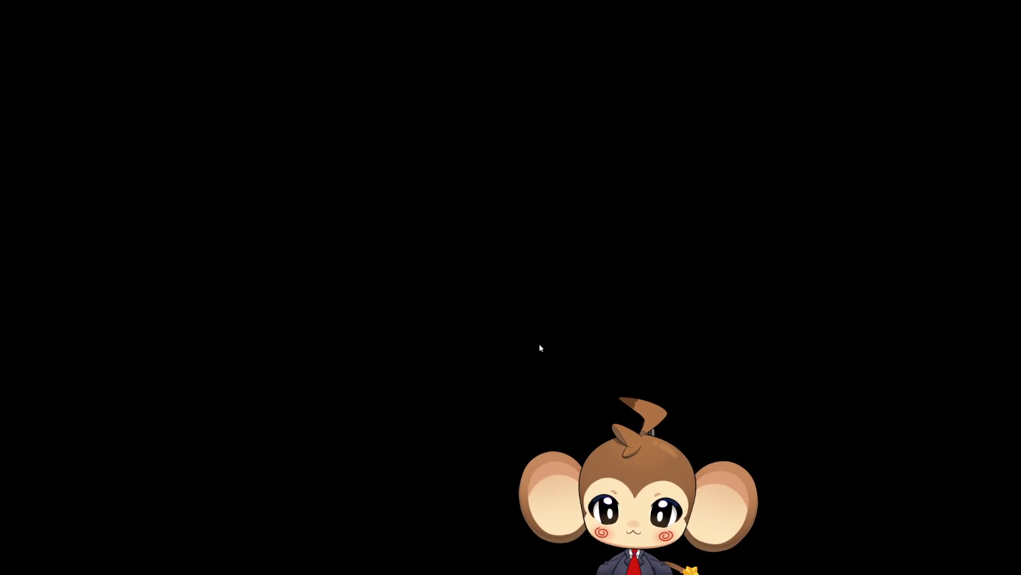
{"action": "key", "text": "w"}
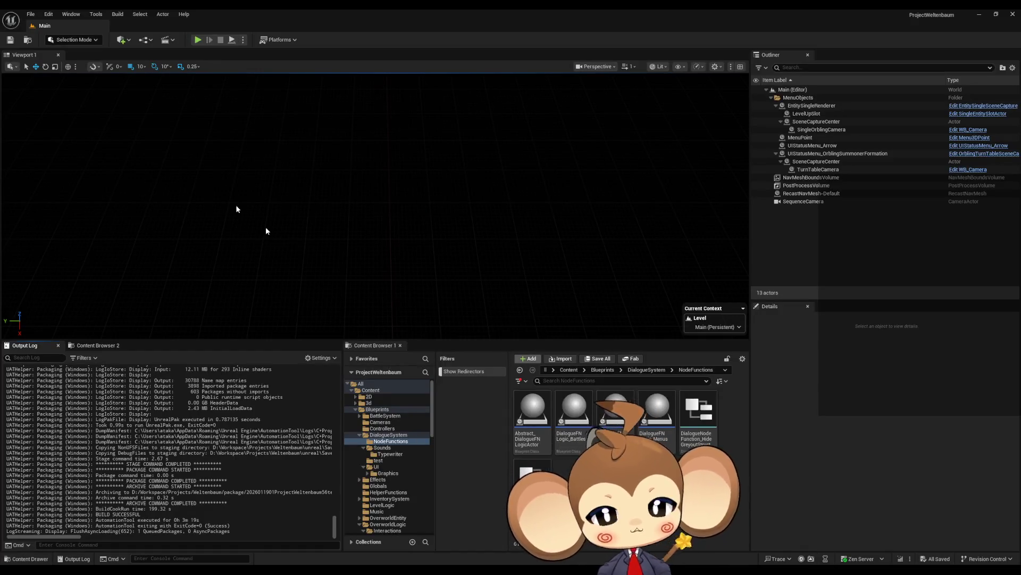
Open Project Settings from the Edit menu and move the window up and right
{"action": "left_click", "coordinate": [92, 15]}
{"action": "mouse_move", "coordinate": [61, 15]}
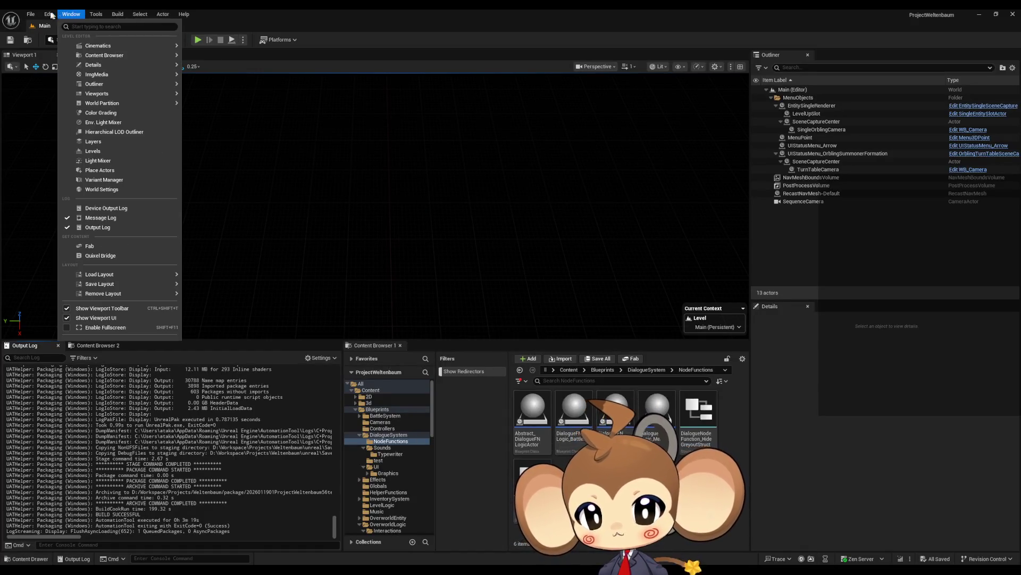
{"action": "left_click", "coordinate": [86, 138]}
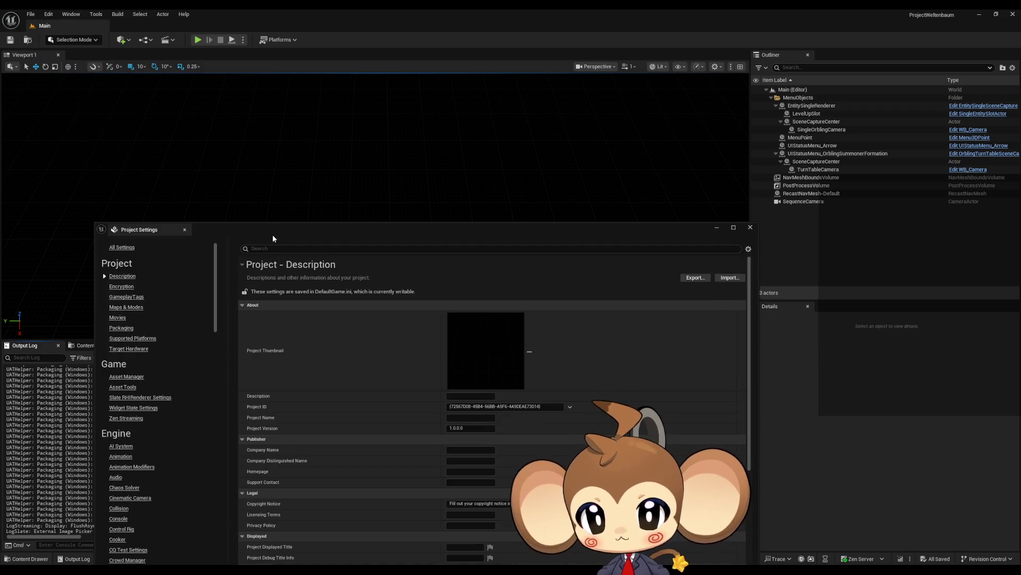
{"action": "left_click_drag", "start_coordinate": [273, 236], "coordinate": [326, 102]}
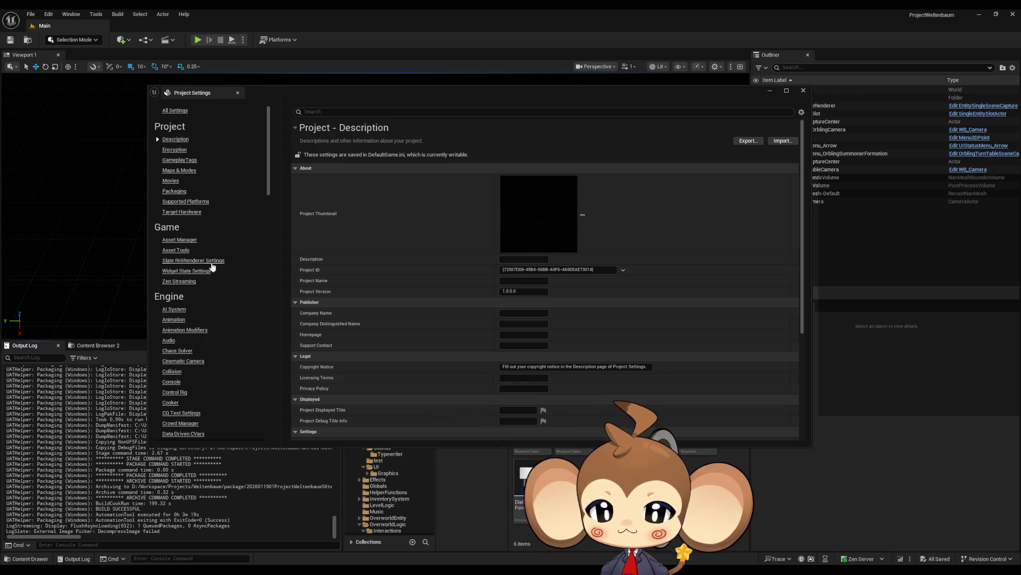
{"action": "scroll", "coordinate": [212, 266], "scroll_direction": "down", "scroll_amount": 2}
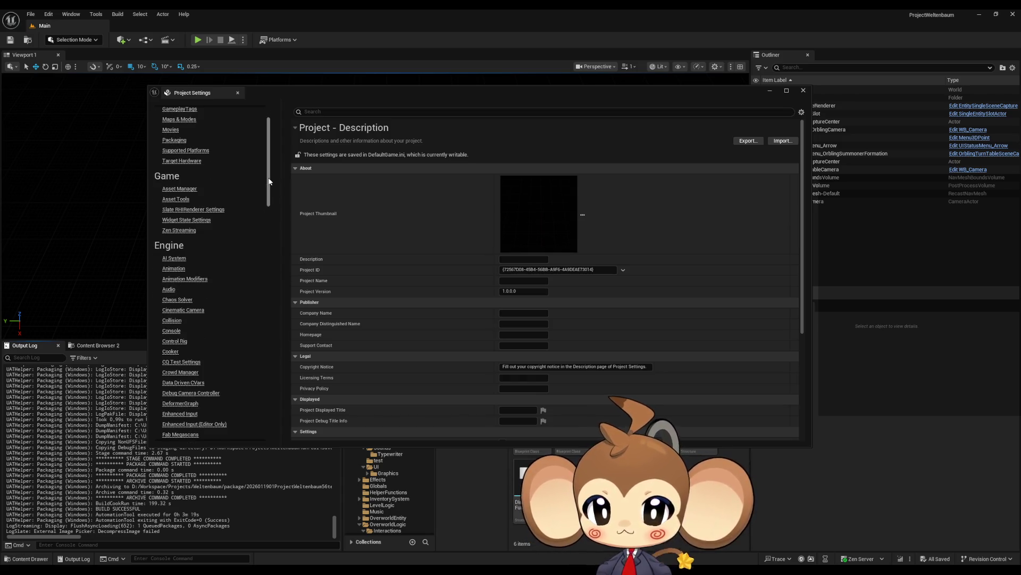
{"action": "left_click_drag", "start_coordinate": [269, 182], "coordinate": [258, 243]}
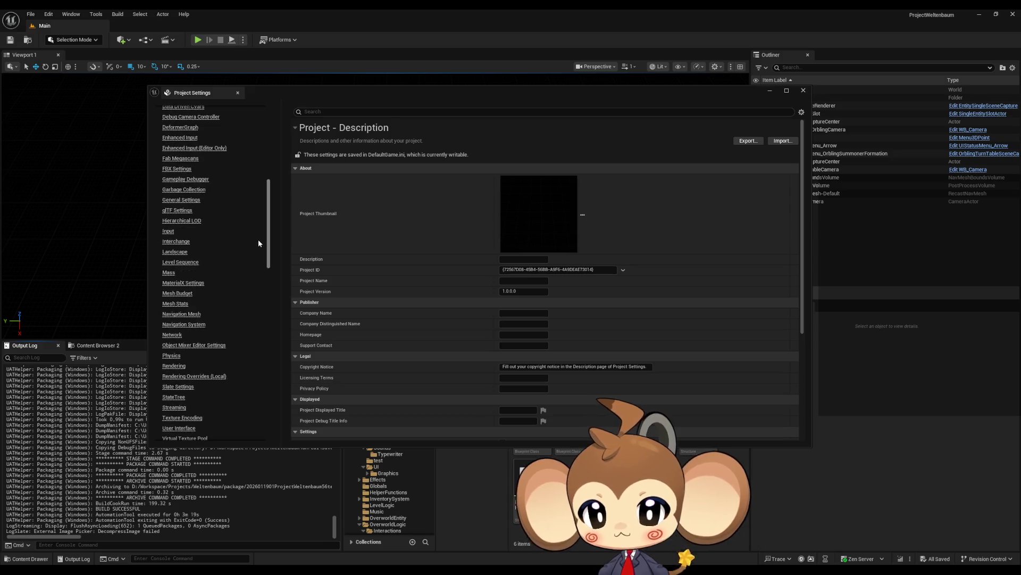
{"action": "scroll", "coordinate": [257, 238], "scroll_direction": "up", "scroll_amount": 10}
Browse the Packaging and Maps & Modes pages, revealing the advanced default map options
{"action": "left_click", "coordinate": [173, 193]}
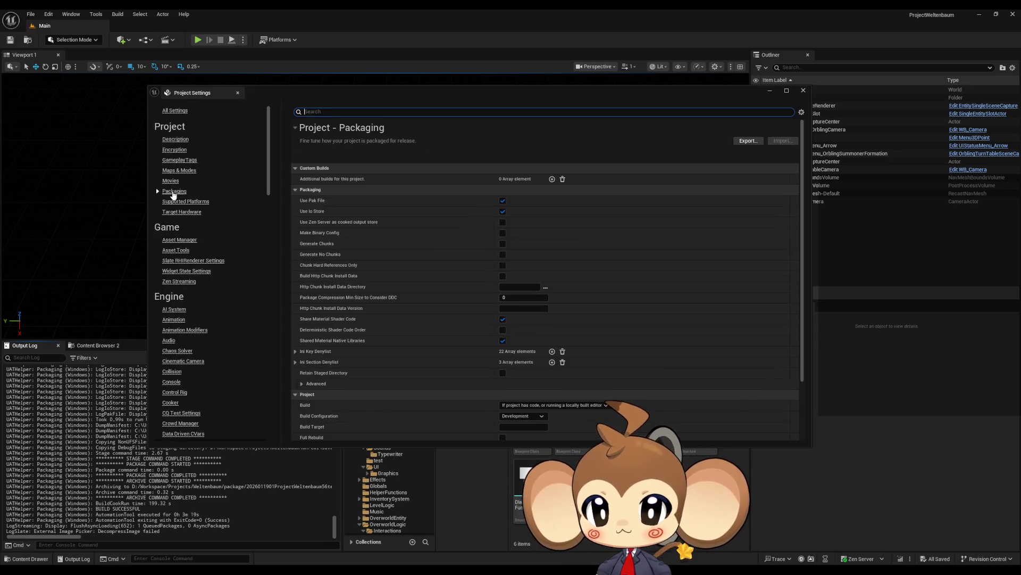
{"action": "scroll", "coordinate": [596, 309], "scroll_direction": "down", "scroll_amount": 3}
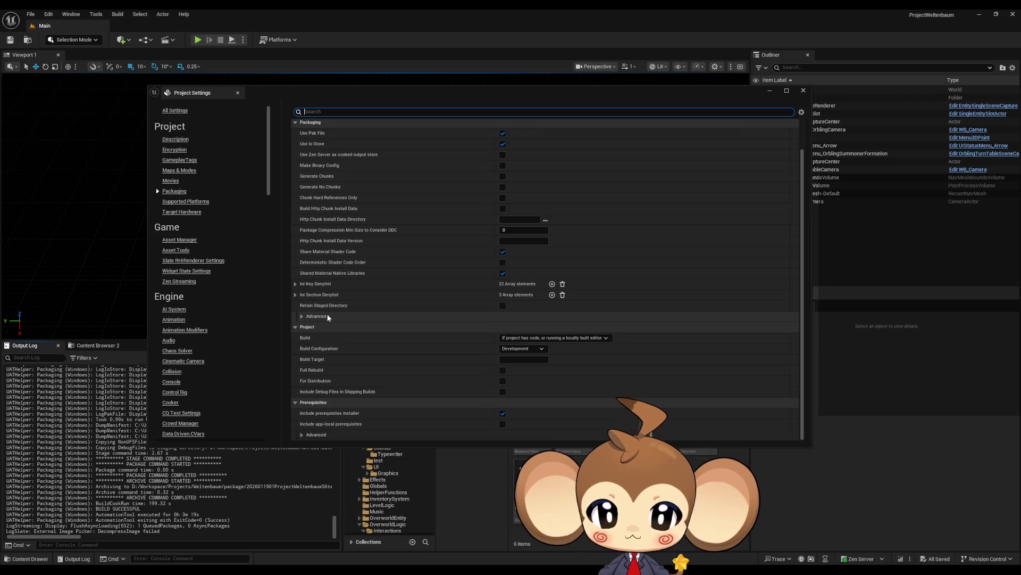
{"action": "scroll", "coordinate": [302, 291], "scroll_direction": "up", "scroll_amount": 3}
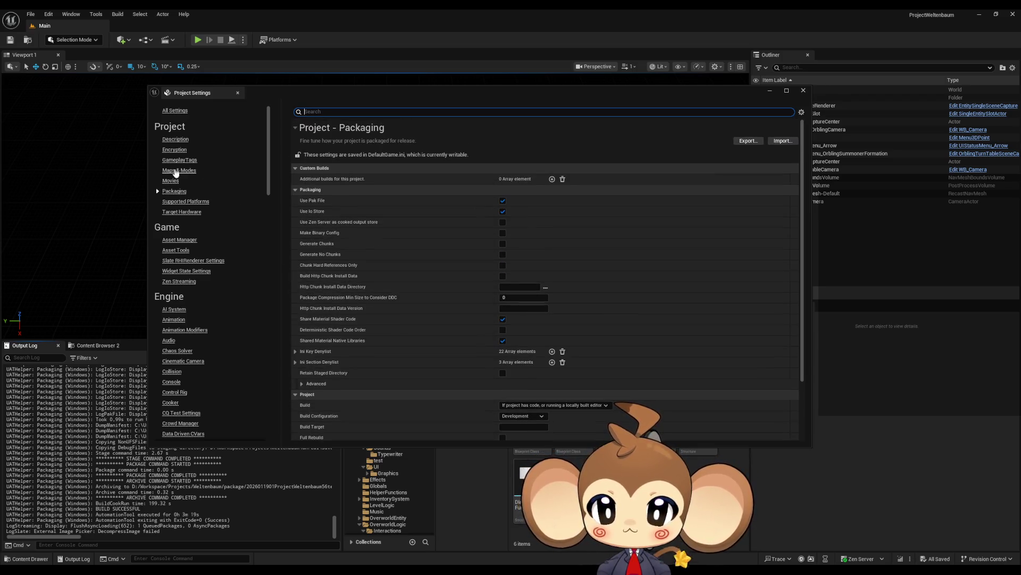
{"action": "left_click", "coordinate": [179, 170]}
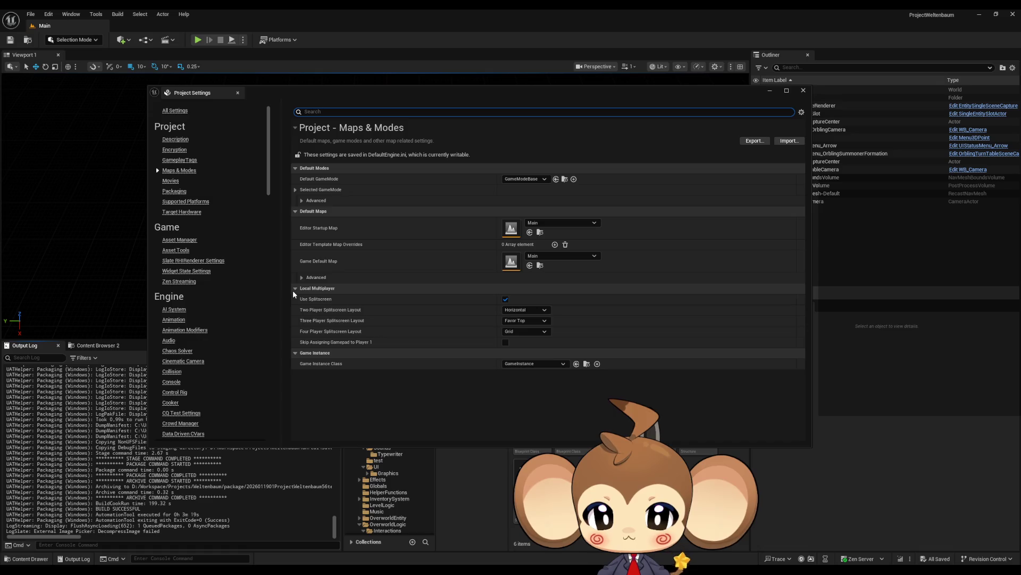
{"action": "left_click", "coordinate": [301, 277]}
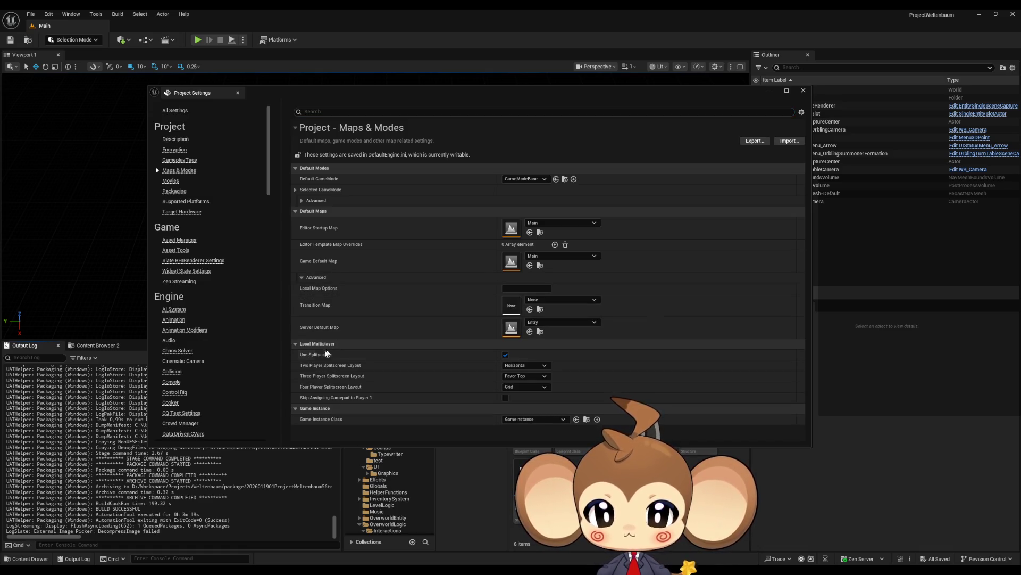
{"action": "left_click", "coordinate": [185, 192]}
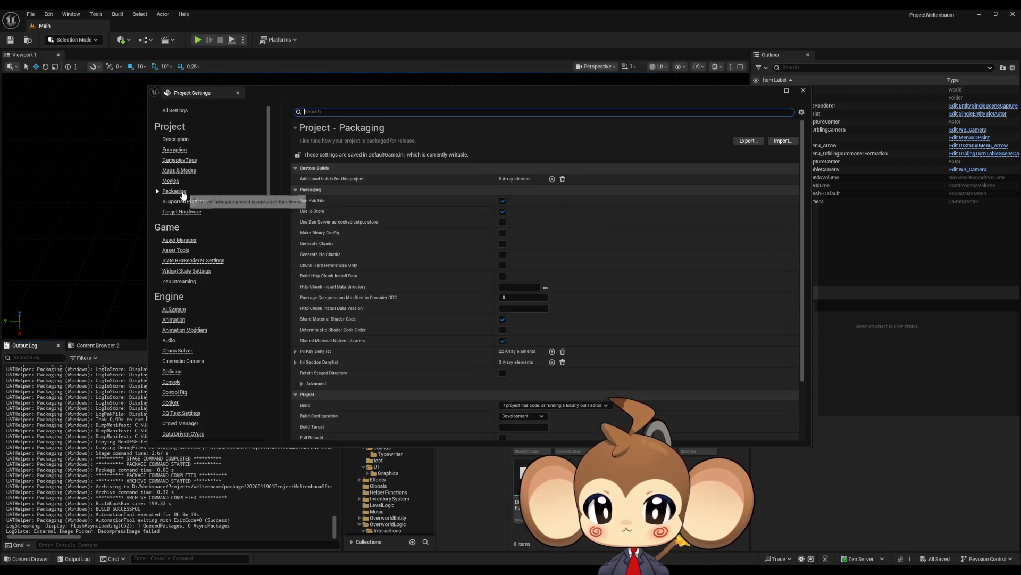
{"action": "scroll", "coordinate": [421, 245], "scroll_direction": "down", "scroll_amount": 5}
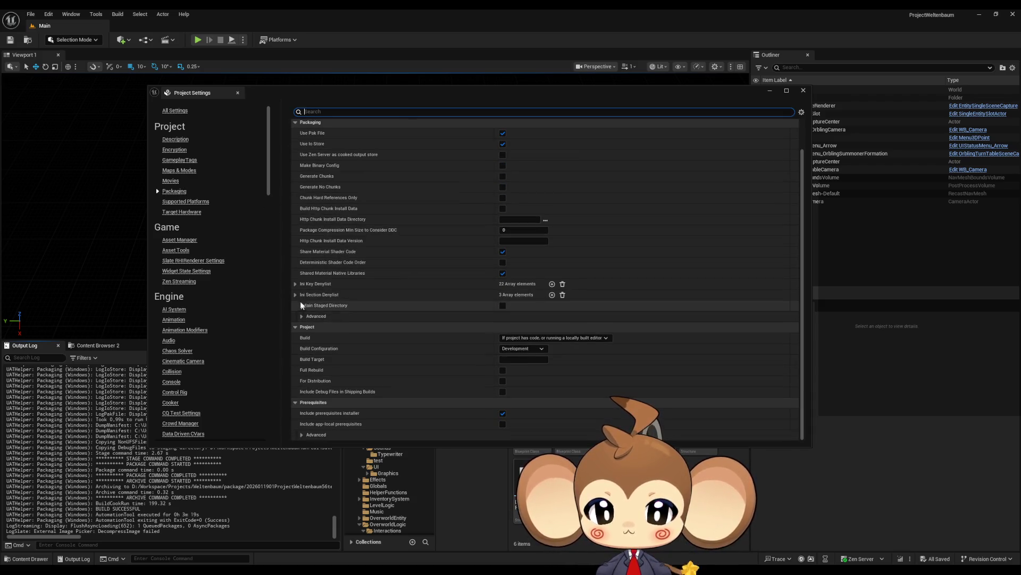
{"action": "scroll", "coordinate": [298, 295], "scroll_direction": "down", "scroll_amount": 1}
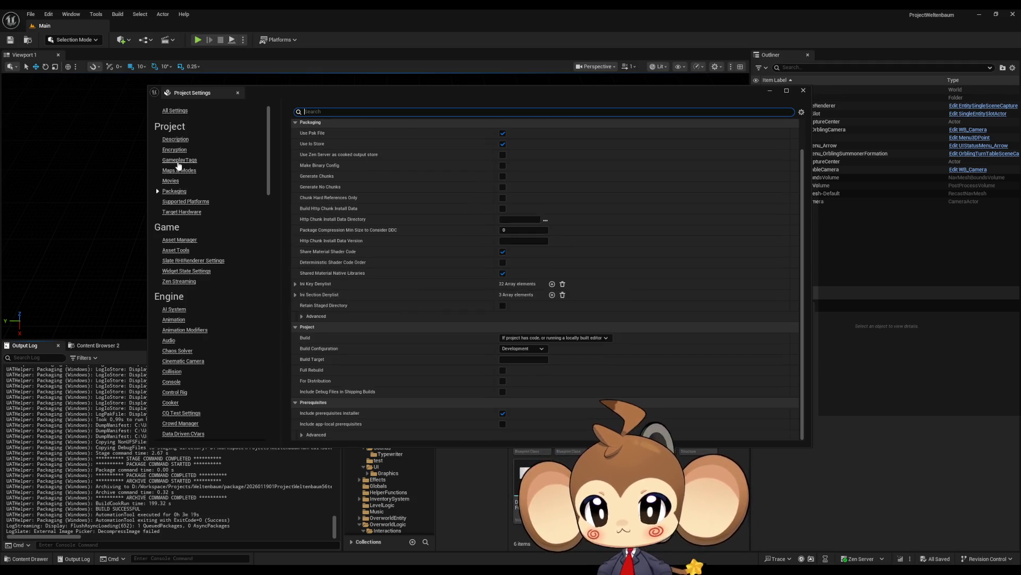
Review Maps & Modes' advanced default map and mode options, then return to Packaging
{"action": "left_click", "coordinate": [187, 171]}
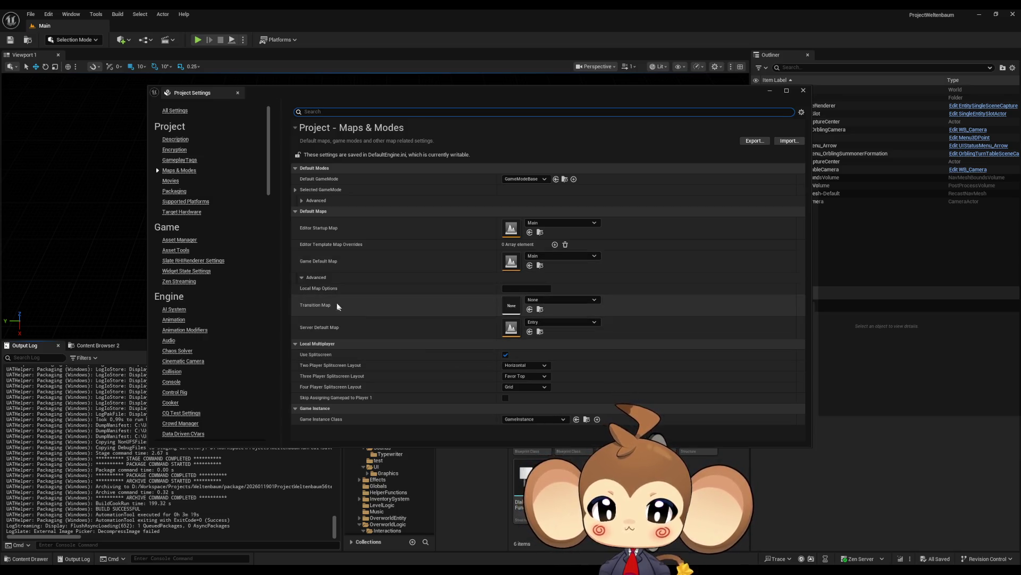
{"action": "left_click", "coordinate": [302, 277]}
{"action": "left_click", "coordinate": [302, 277]}
{"action": "left_click", "coordinate": [302, 277]}
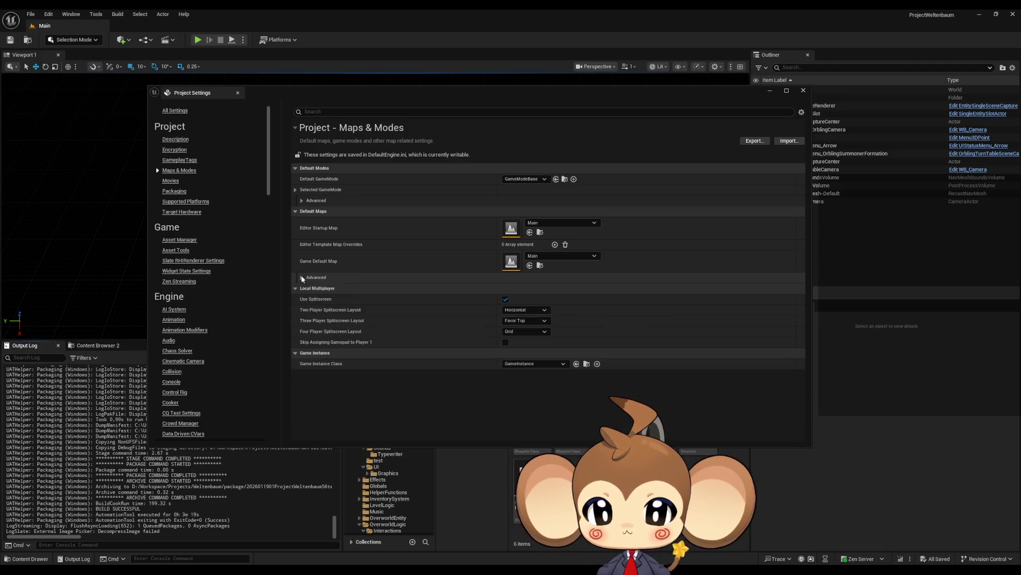
{"action": "left_click", "coordinate": [302, 278]}
{"action": "left_click", "coordinate": [302, 277]}
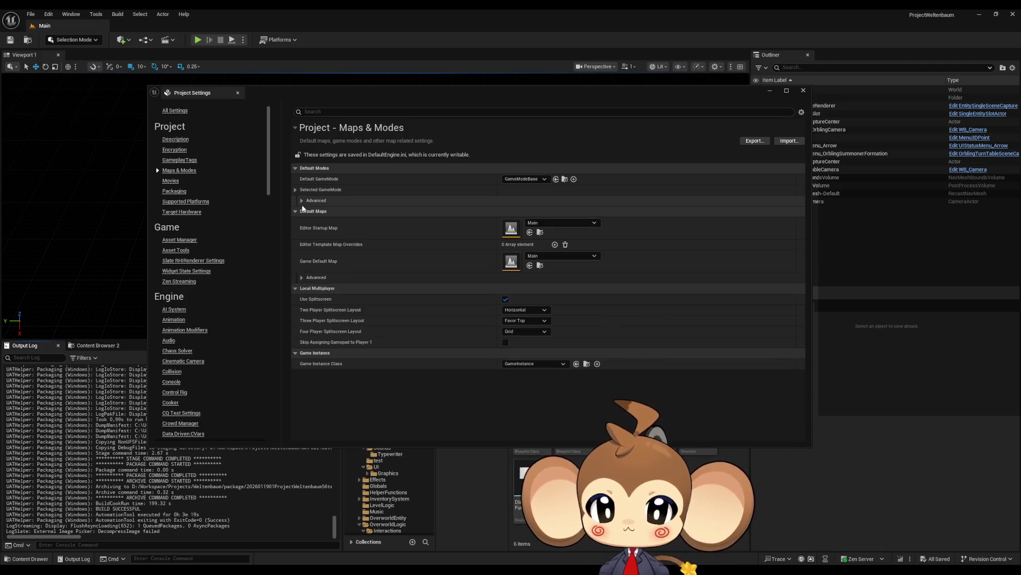
{"action": "left_click", "coordinate": [303, 200]}
{"action": "left_click", "coordinate": [302, 200]}
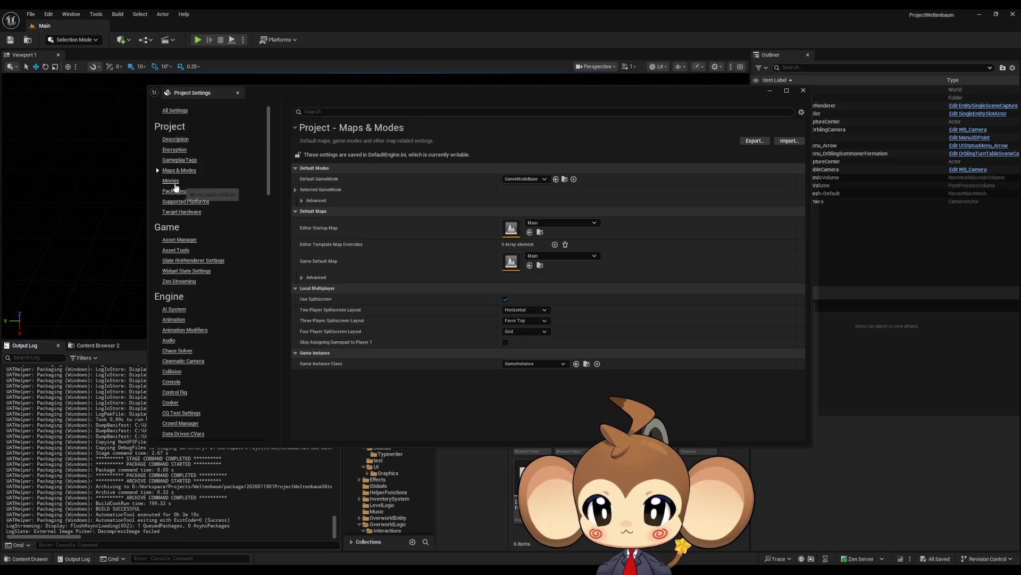
{"action": "left_click", "coordinate": [176, 191]}
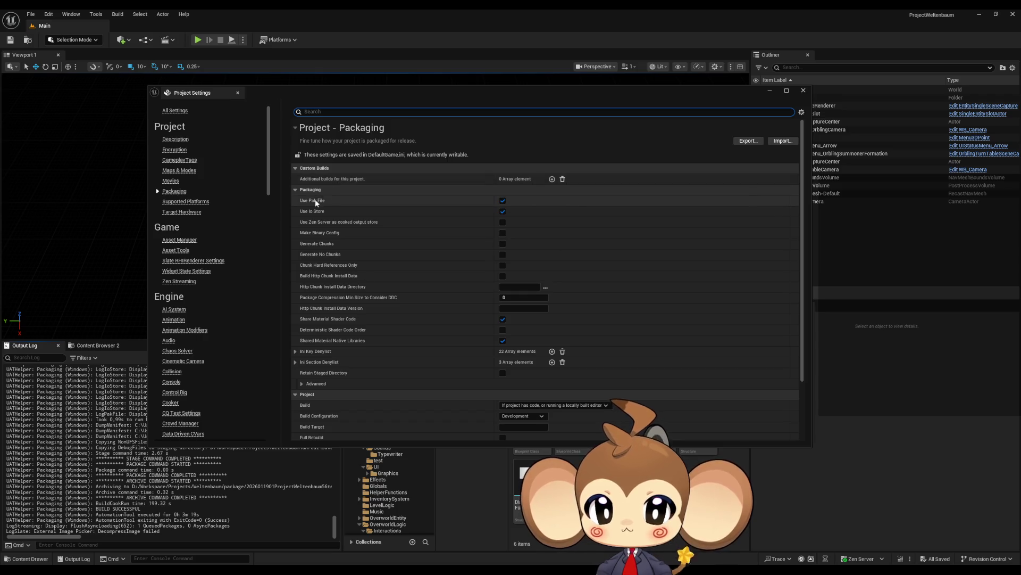
{"action": "scroll", "coordinate": [340, 224], "scroll_direction": "down", "scroll_amount": 1}
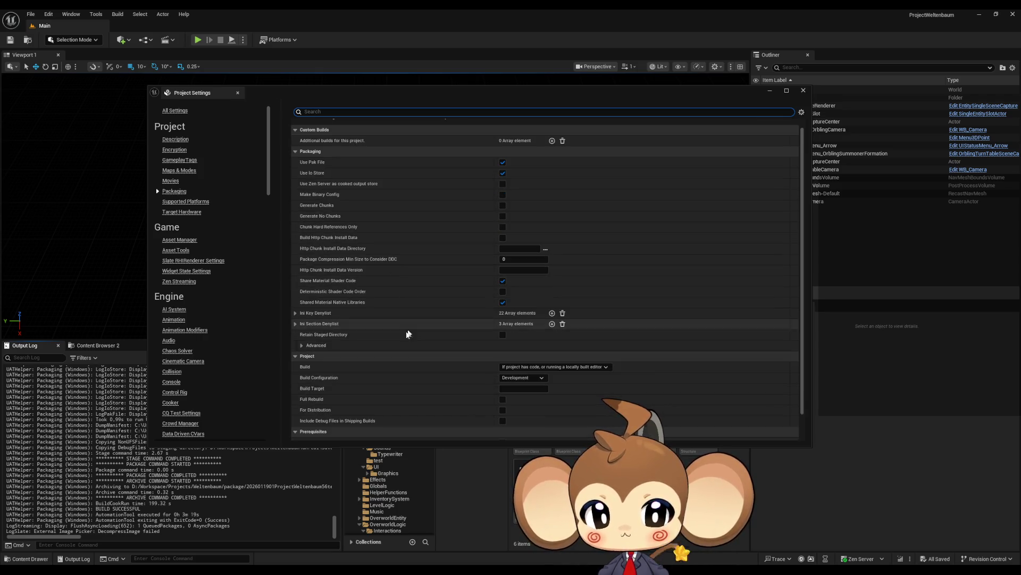
Expand the Ini Section and Key Denylist entries and the Advanced packaging options
{"action": "left_click", "coordinate": [296, 323]}
{"action": "left_click", "coordinate": [295, 313]}
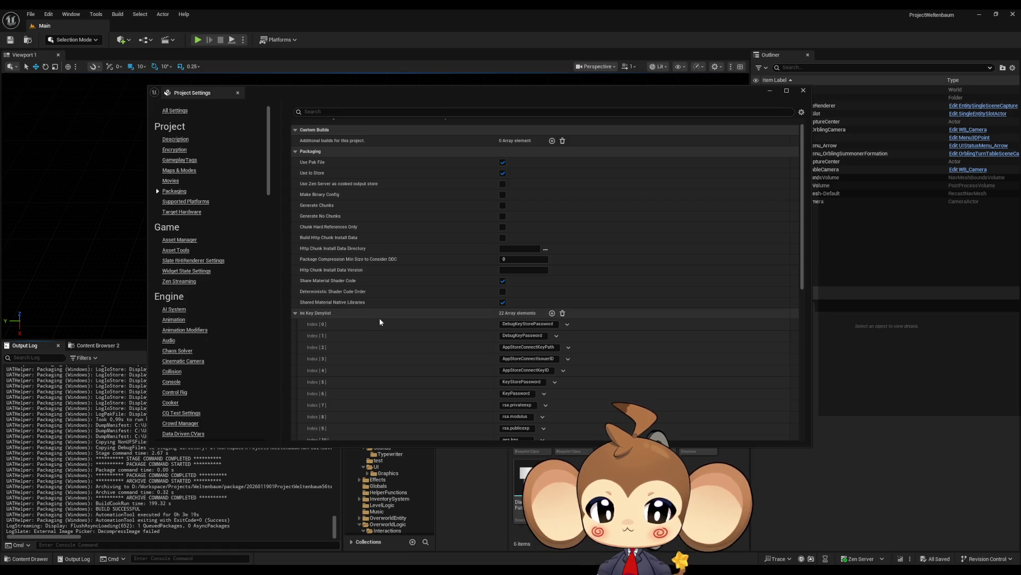
{"action": "scroll", "coordinate": [380, 322], "scroll_direction": "down", "scroll_amount": 8}
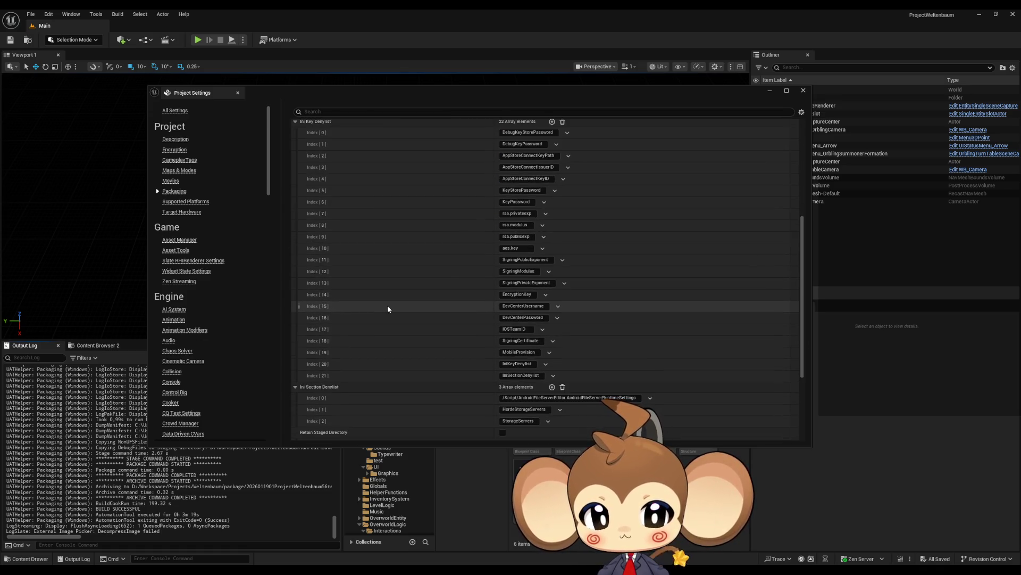
{"action": "scroll", "coordinate": [388, 310], "scroll_direction": "down", "scroll_amount": 2}
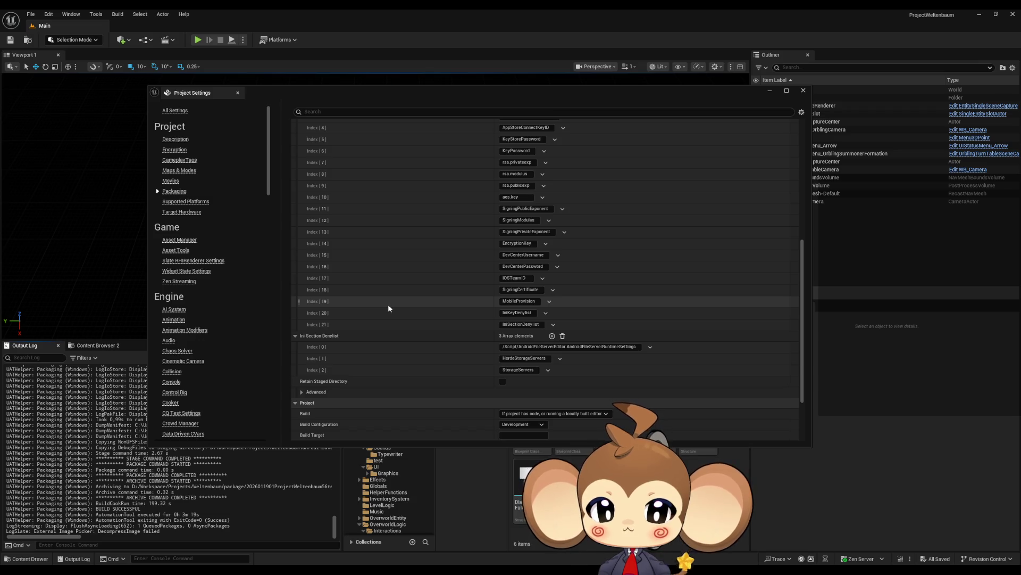
{"action": "scroll", "coordinate": [388, 308], "scroll_direction": "down", "scroll_amount": 2}
{"action": "left_click", "coordinate": [301, 340]}
{"action": "scroll", "coordinate": [339, 313], "scroll_direction": "down", "scroll_amount": 2}
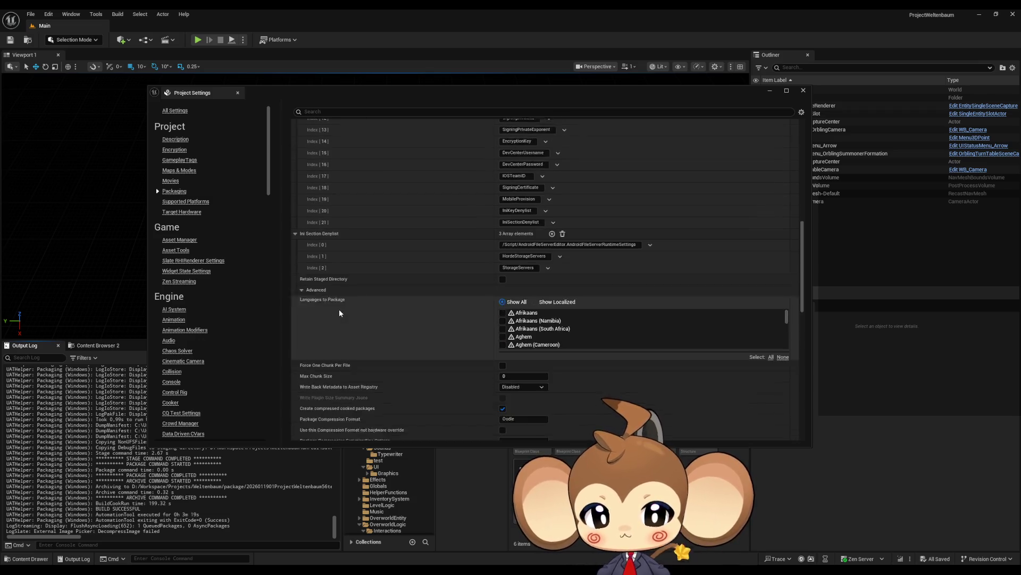
{"action": "scroll", "coordinate": [340, 312], "scroll_direction": "down", "scroll_amount": 12}
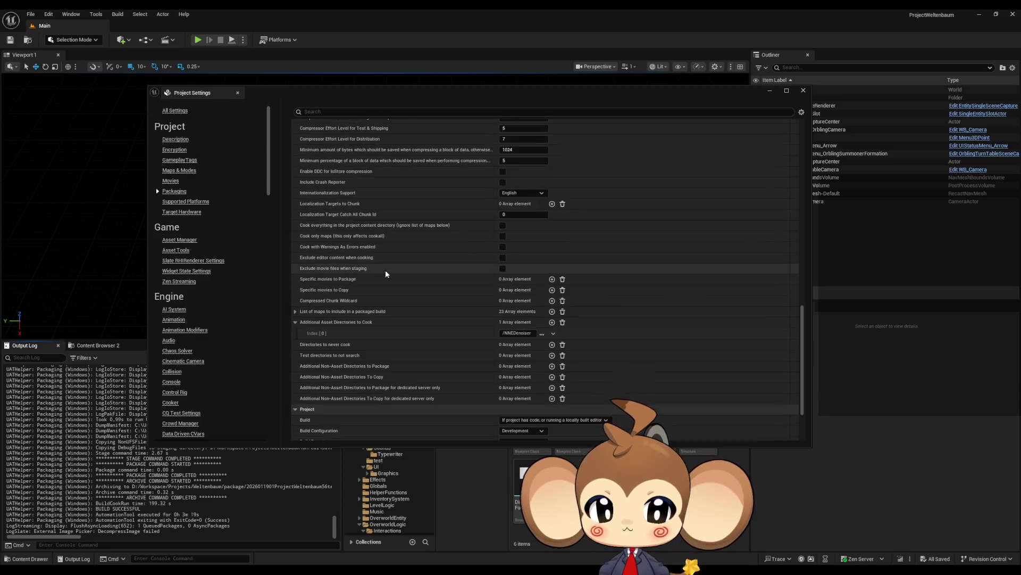
Expand the packaged-build map list, check WorldMap at Index 22, and move the window aside
{"action": "left_click", "coordinate": [386, 311]}
{"action": "scroll", "coordinate": [386, 300], "scroll_direction": "down", "scroll_amount": 3}
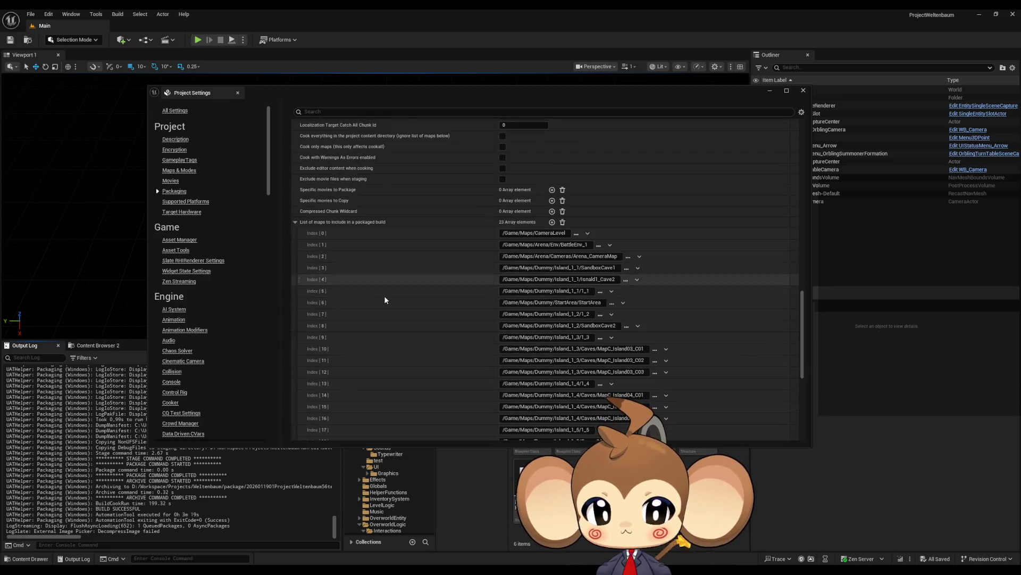
{"action": "scroll", "coordinate": [386, 301], "scroll_direction": "down", "scroll_amount": 3}
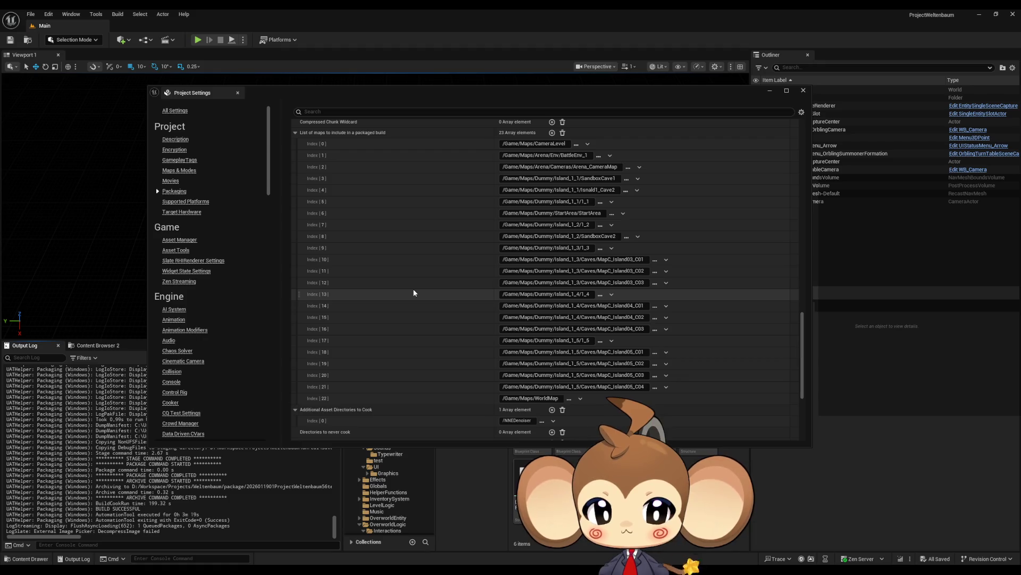
{"action": "scroll", "coordinate": [414, 292], "scroll_direction": "up", "scroll_amount": 1}
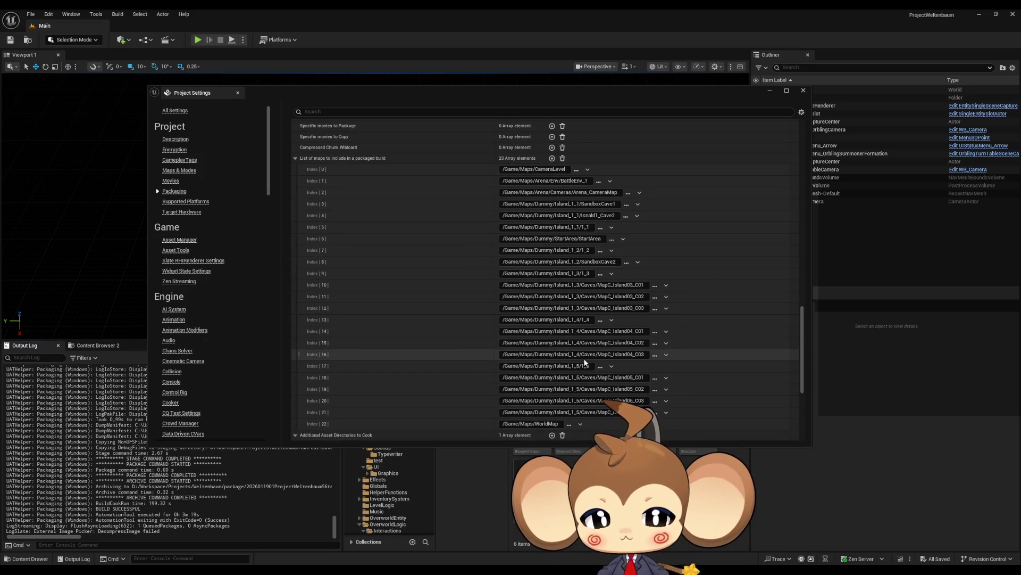
{"action": "mouse_move", "coordinate": [484, 99]}
{"action": "left_mouse_down"}
{"action": "mouse_move", "coordinate": [260, 69]}
{"action": "mouse_move", "coordinate": [139, 68]}
{"action": "left_mouse_up"}
{"action": "left_click", "coordinate": [569, 369]}
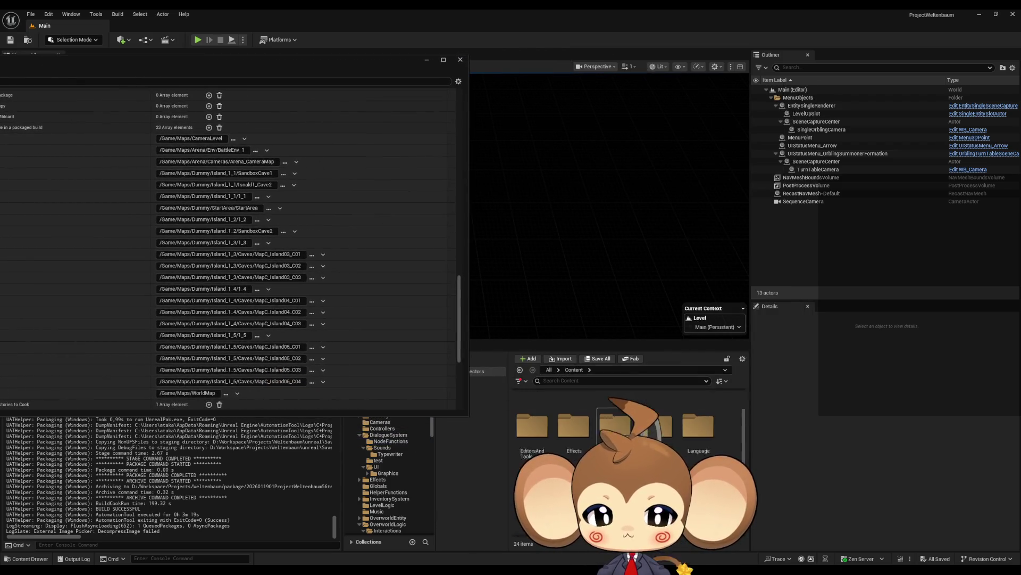
Add the note 'eliminate project settings map list' to IssueBoard's Current Board and save it
{"action": "double_click", "coordinate": [669, 434]}
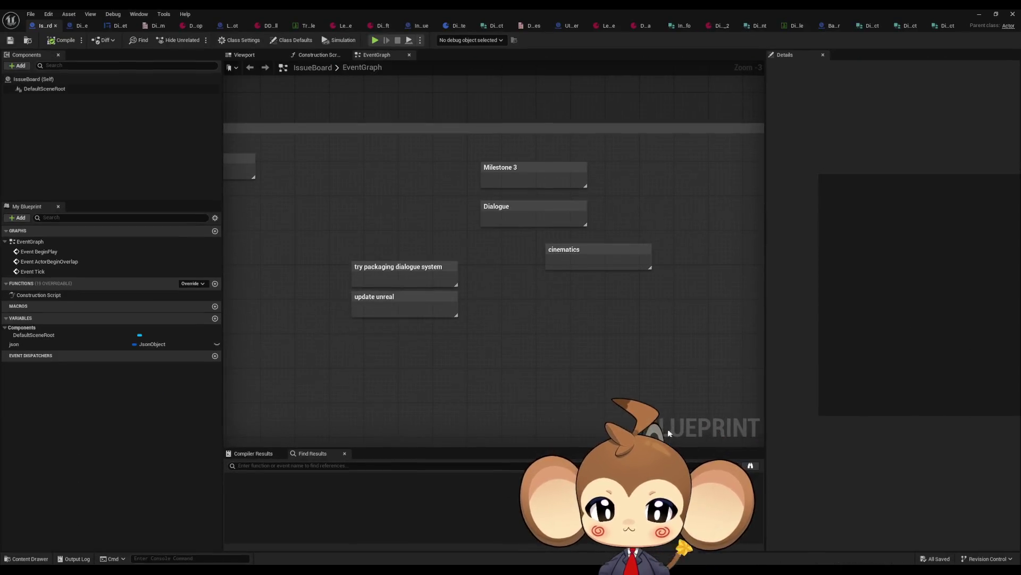
{"action": "scroll", "coordinate": [453, 358], "scroll_direction": "down", "scroll_amount": 4}
{"action": "scroll", "coordinate": [514, 367], "scroll_direction": "up", "scroll_amount": 4}
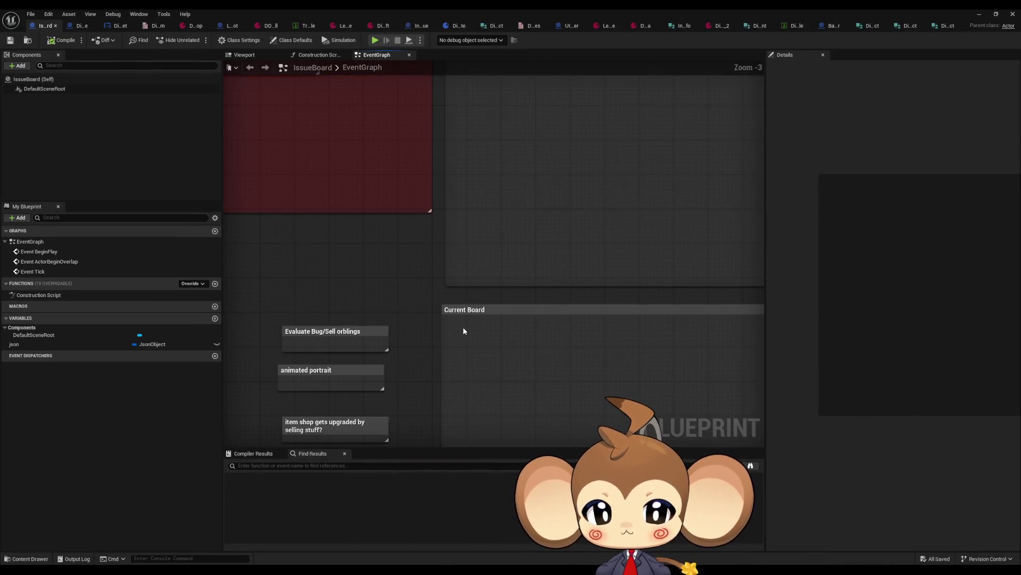
{"action": "type", "text": "celiminate"}
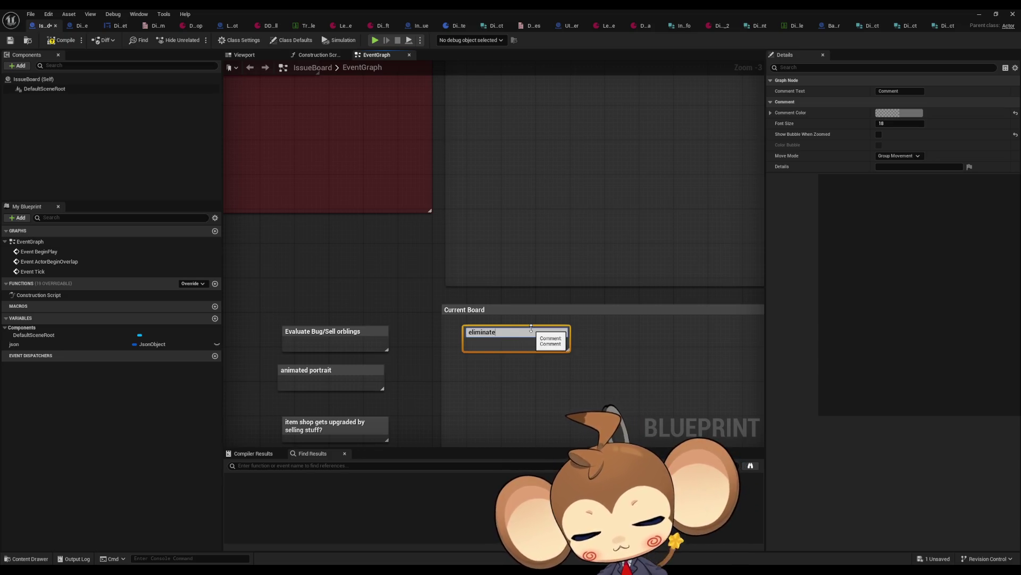
{"action": "type", "text": " project settin"}
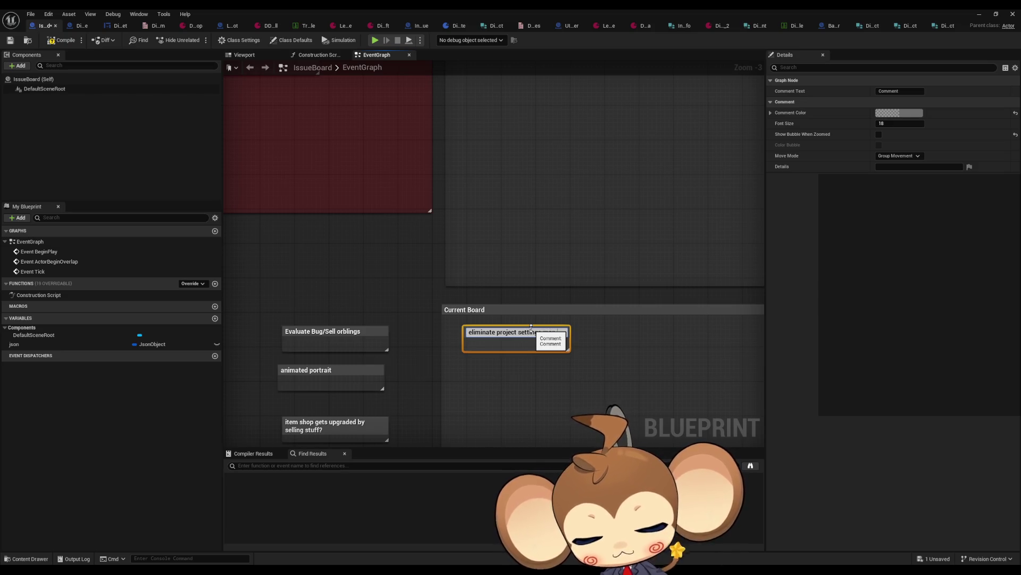
{"action": "type", "text": " list"}
{"action": "key", "text": "Return"}
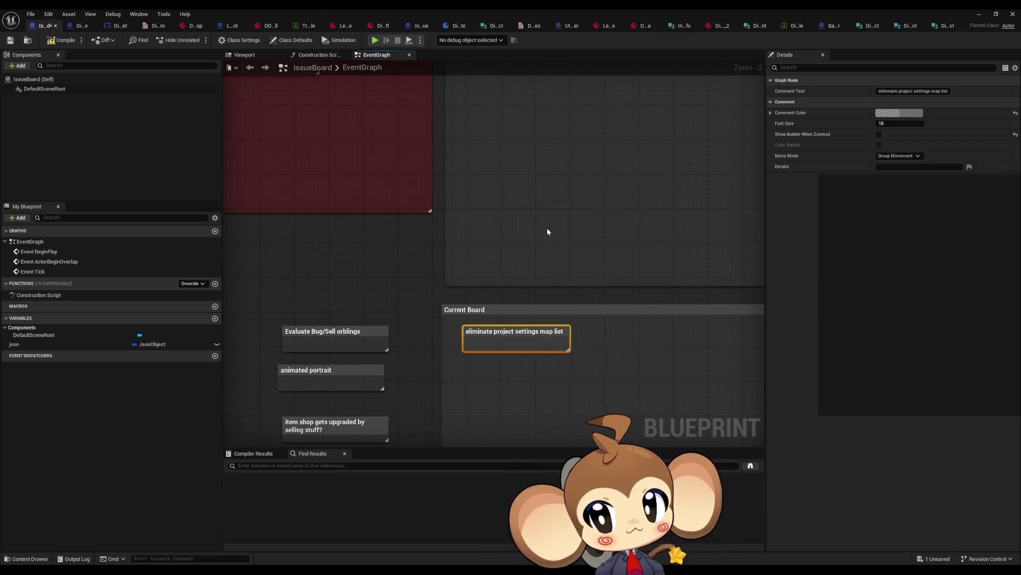
{"action": "left_click", "coordinate": [61, 40]}
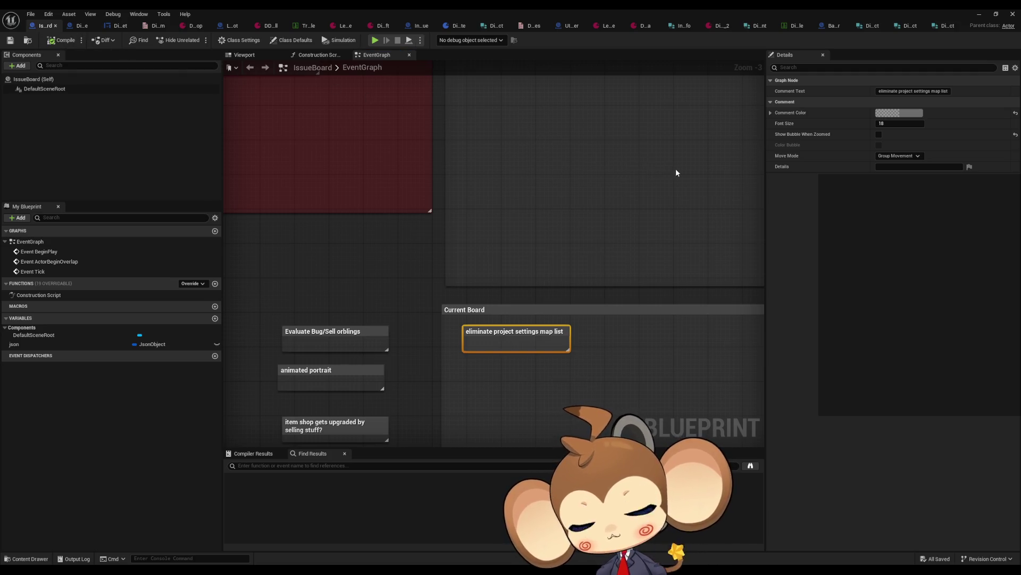
{"action": "left_click", "coordinate": [981, 15]}
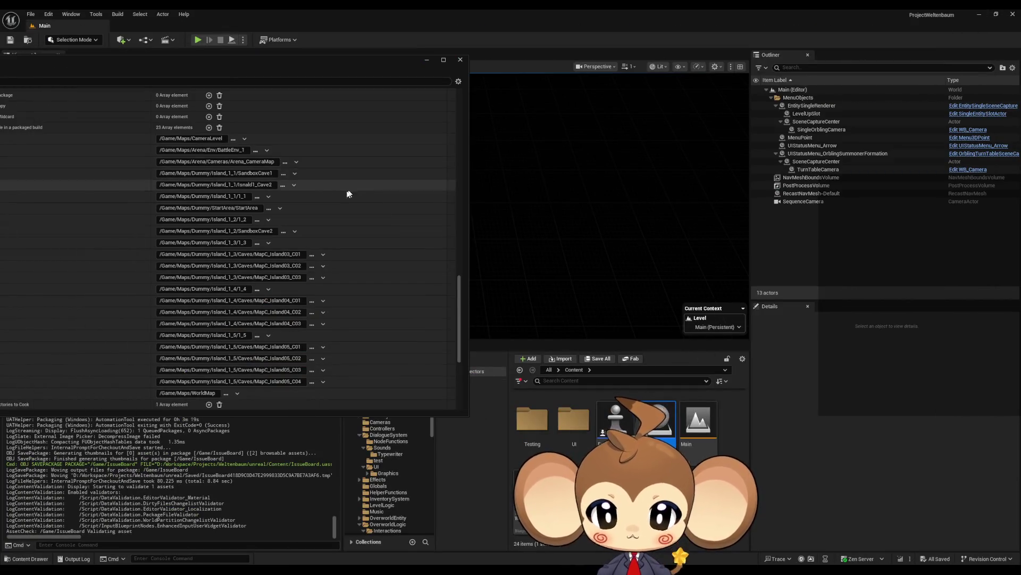
Open Maps > BackgroundMap in the Content Browser, then browse for Index 23's map file
{"action": "mouse_move", "coordinate": [299, 61]}
{"action": "left_mouse_down"}
{"action": "mouse_move", "coordinate": [396, 66]}
{"action": "mouse_move", "coordinate": [324, 63]}
{"action": "mouse_move", "coordinate": [341, 62]}
{"action": "left_mouse_up"}
{"action": "scroll", "coordinate": [713, 452], "scroll_direction": "up", "scroll_amount": 5}
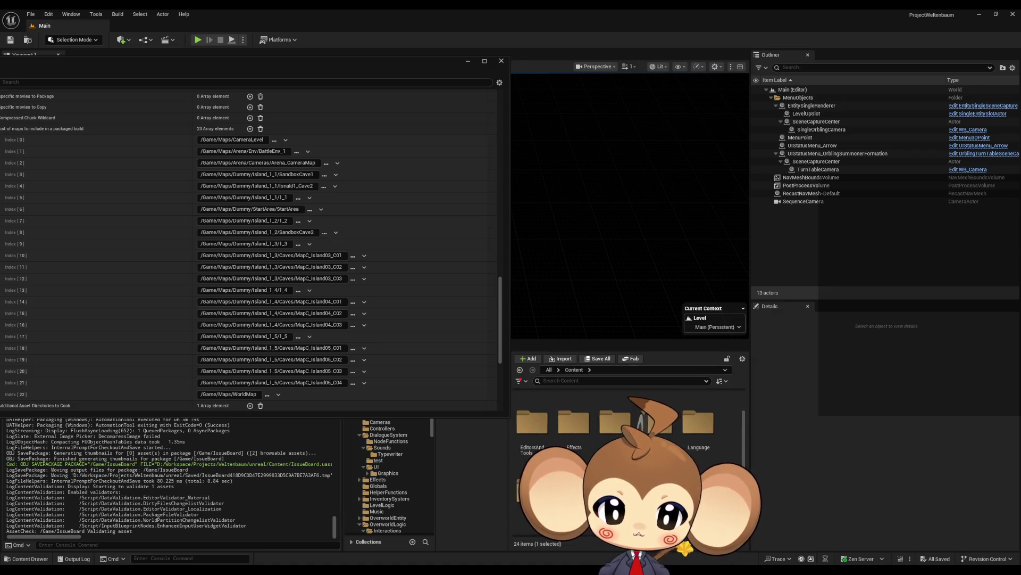
{"action": "double_click", "coordinate": [532, 486]}
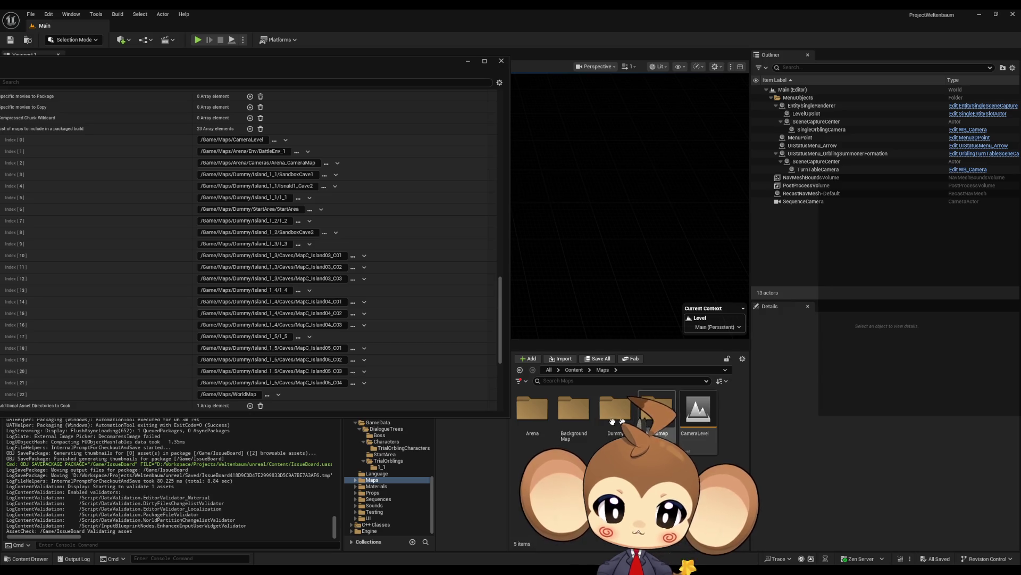
{"action": "left_click", "coordinate": [574, 418]}
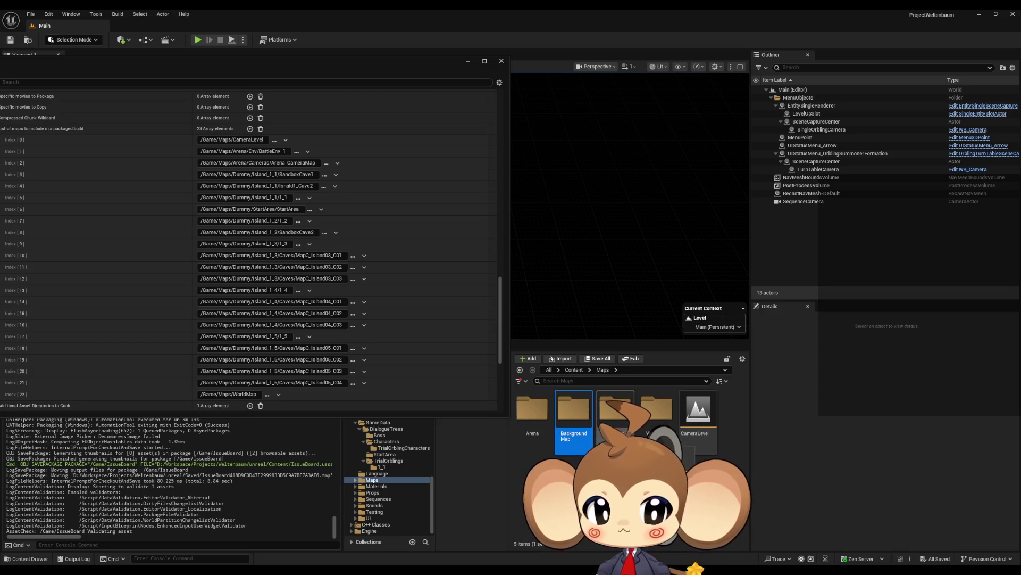
{"action": "scroll", "coordinate": [244, 367], "scroll_direction": "down", "scroll_amount": 2}
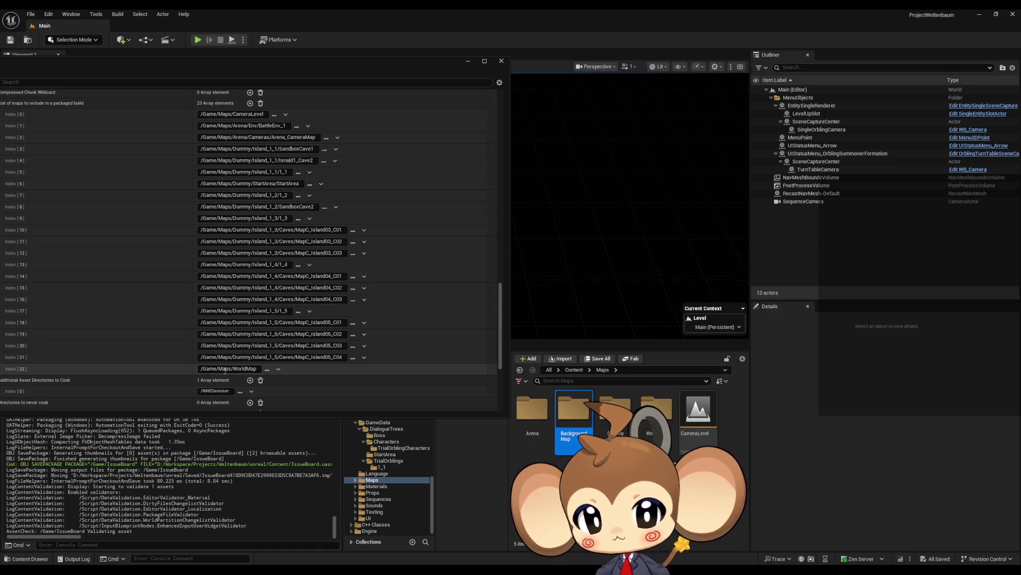
{"action": "double_click", "coordinate": [572, 410]}
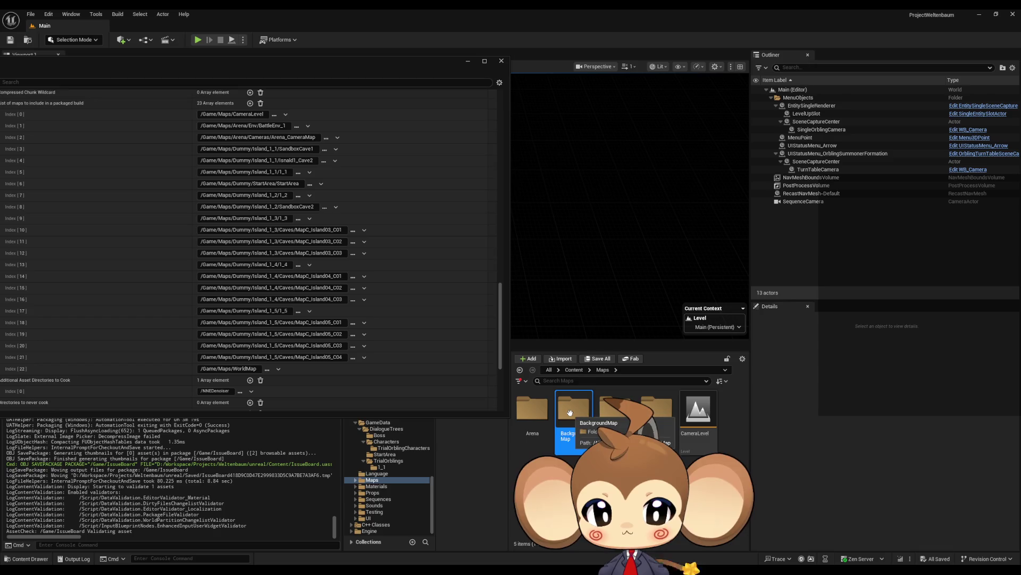
{"action": "scroll", "coordinate": [726, 454], "scroll_direction": "down", "scroll_amount": 3}
{"action": "left_click", "coordinate": [704, 426]}
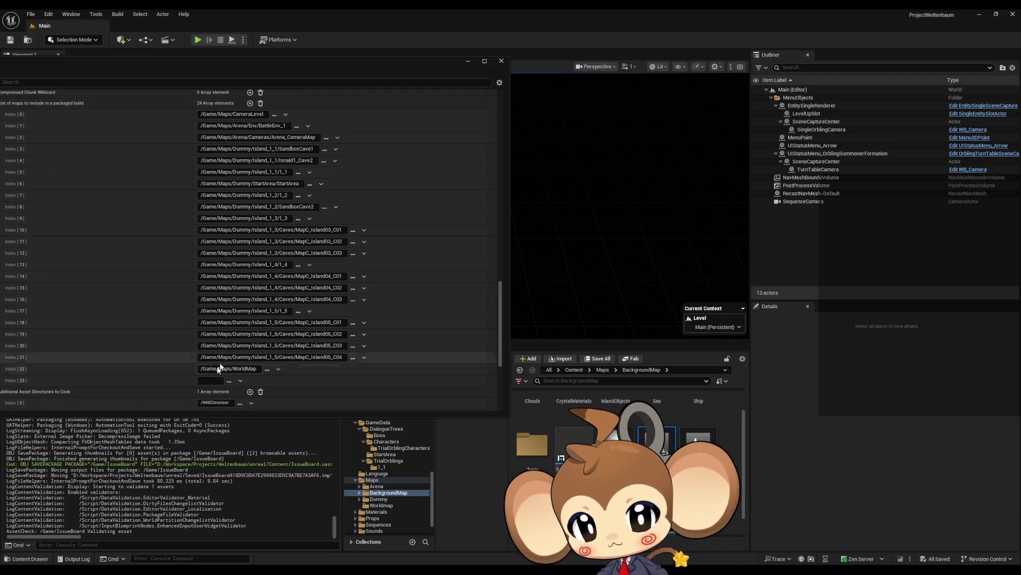
{"action": "left_click", "coordinate": [230, 381]}
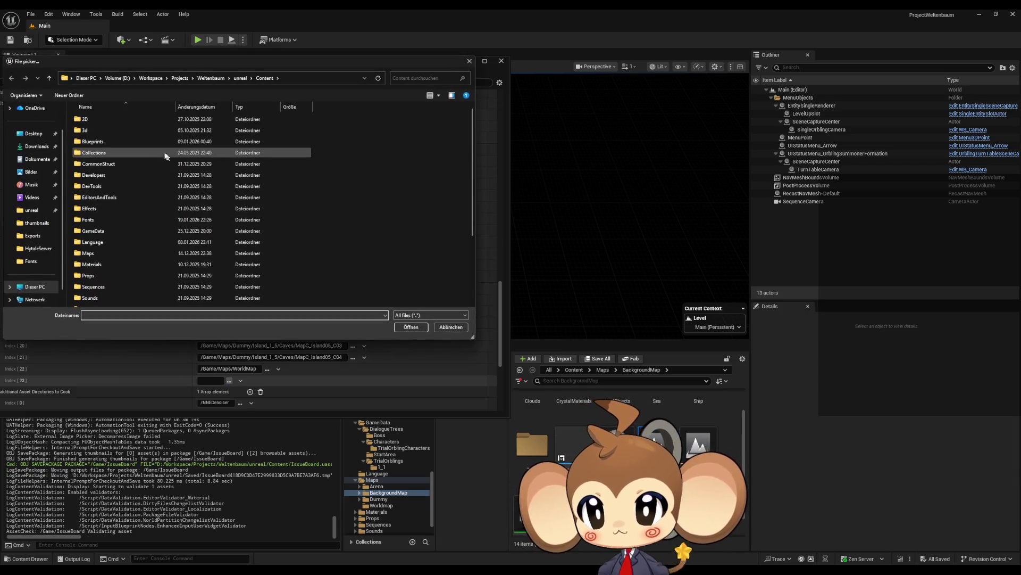
Set packaged-map Index 23 to Maps/BackgroundMap/BackgroundMap.umap
{"action": "scroll", "coordinate": [149, 209], "scroll_direction": "down", "scroll_amount": 3}
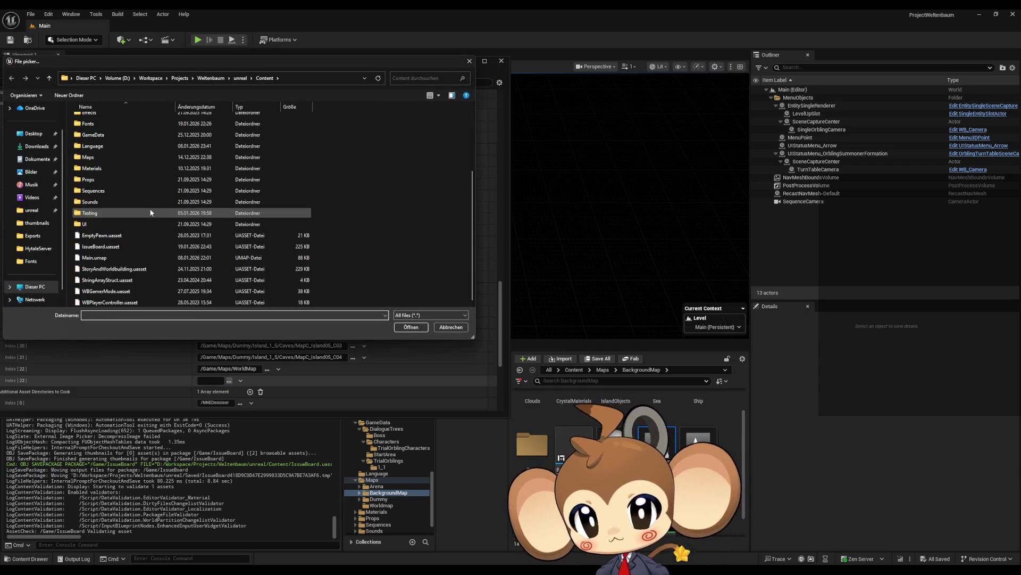
{"action": "scroll", "coordinate": [150, 213], "scroll_direction": "up", "scroll_amount": 3}
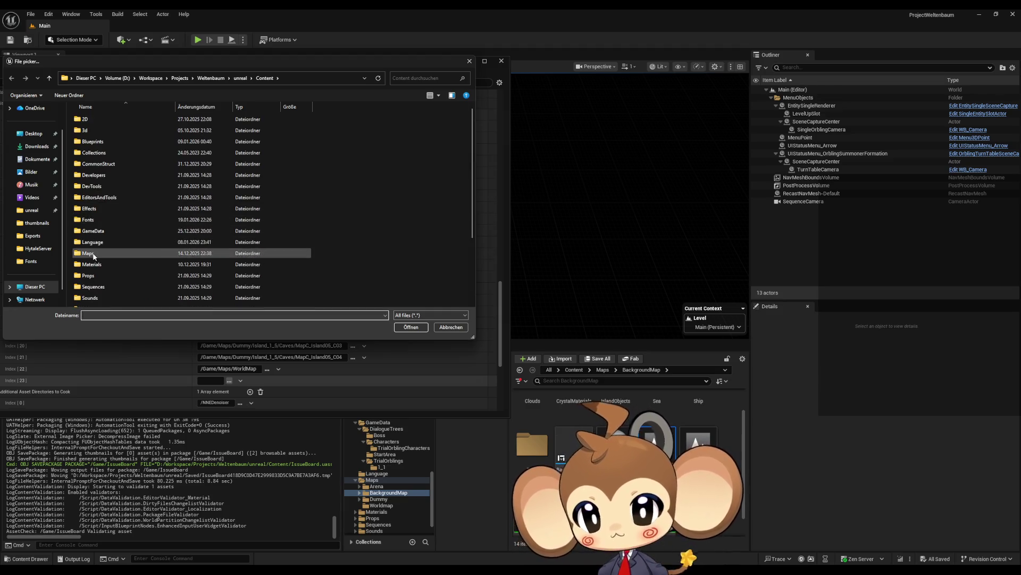
{"action": "double_click", "coordinate": [93, 256]}
{"action": "double_click", "coordinate": [98, 130]}
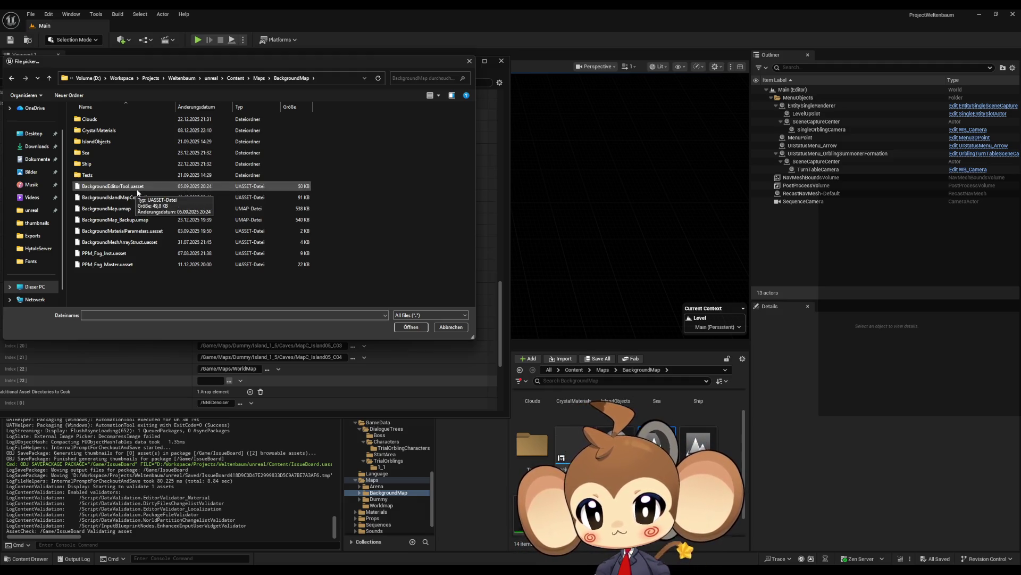
{"action": "double_click", "coordinate": [139, 209]}
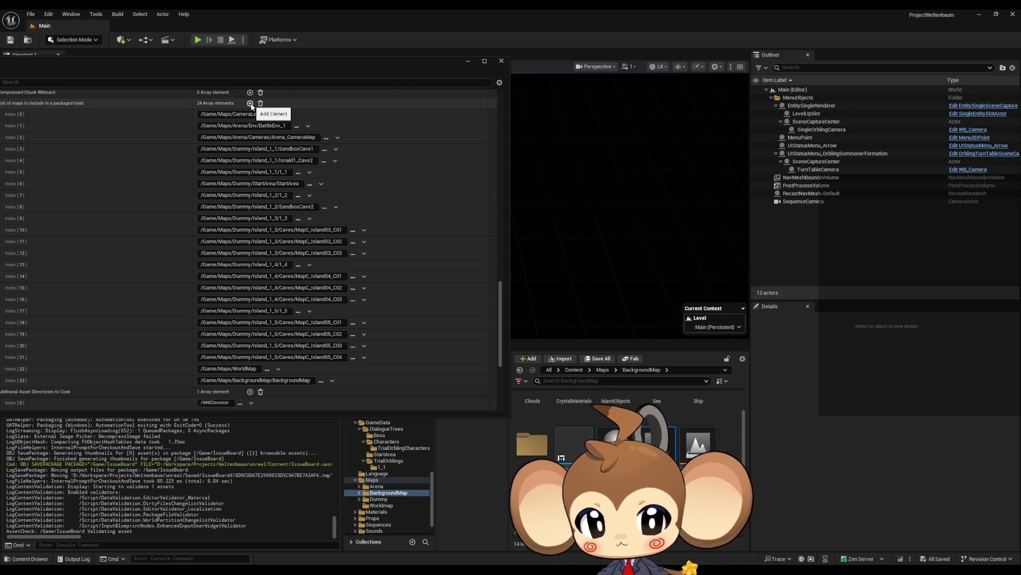
Open Maps > Dummy > StartArea in the Content Browser and add an empty Index 24 entry
{"action": "left_click", "coordinate": [606, 371]}
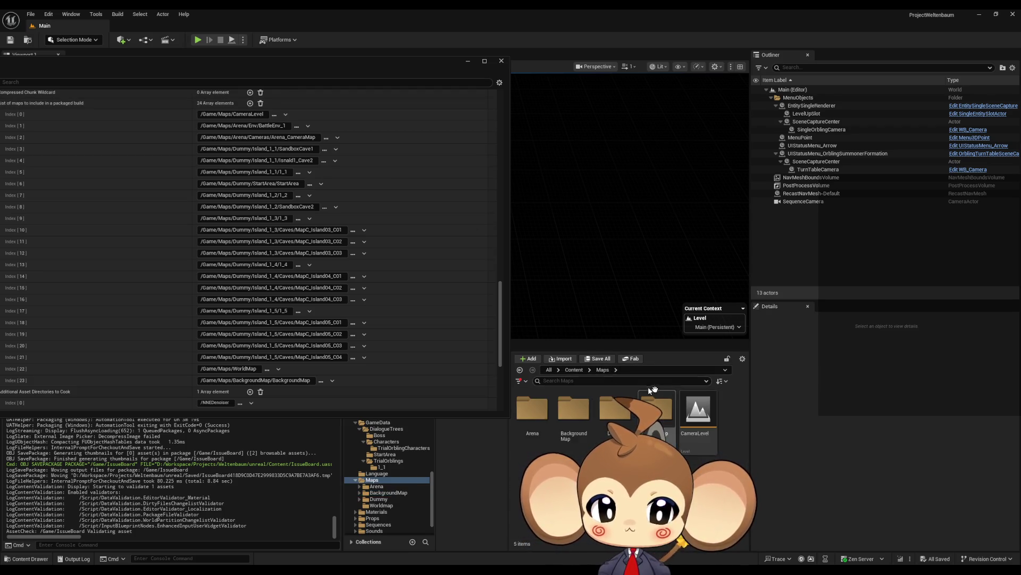
{"action": "double_click", "coordinate": [600, 429]}
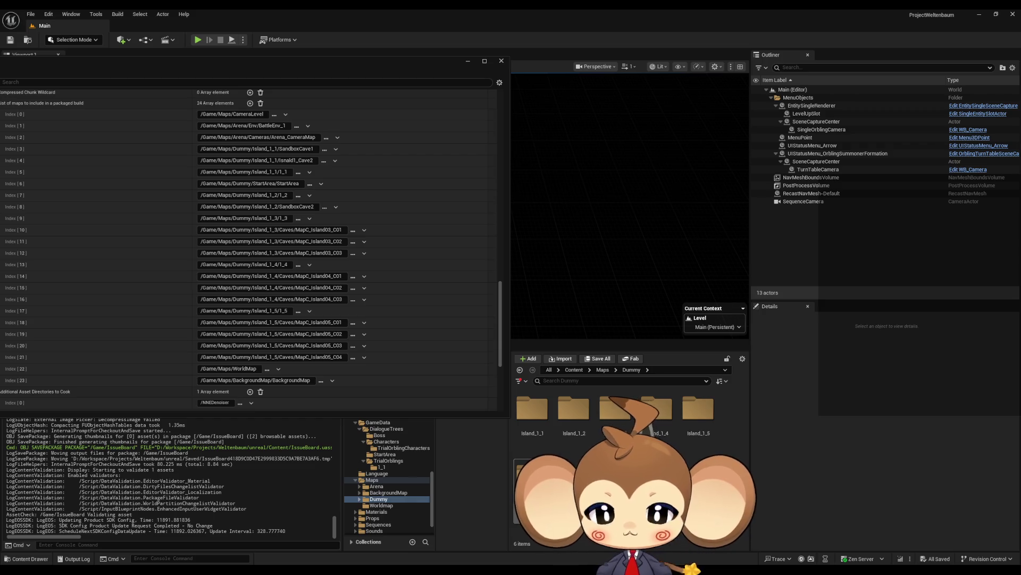
{"action": "double_click", "coordinate": [532, 470]}
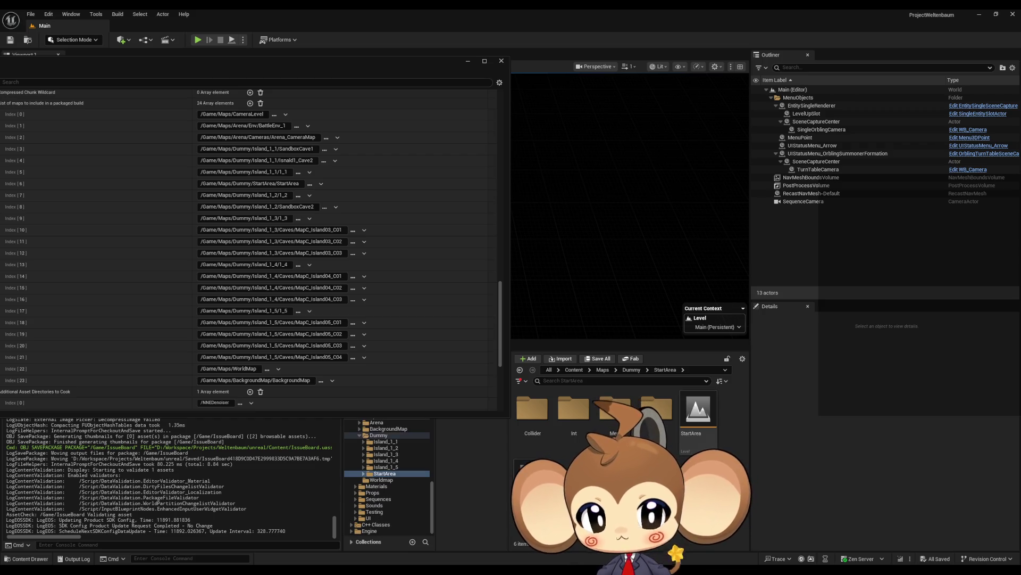
{"action": "left_click", "coordinate": [712, 421]}
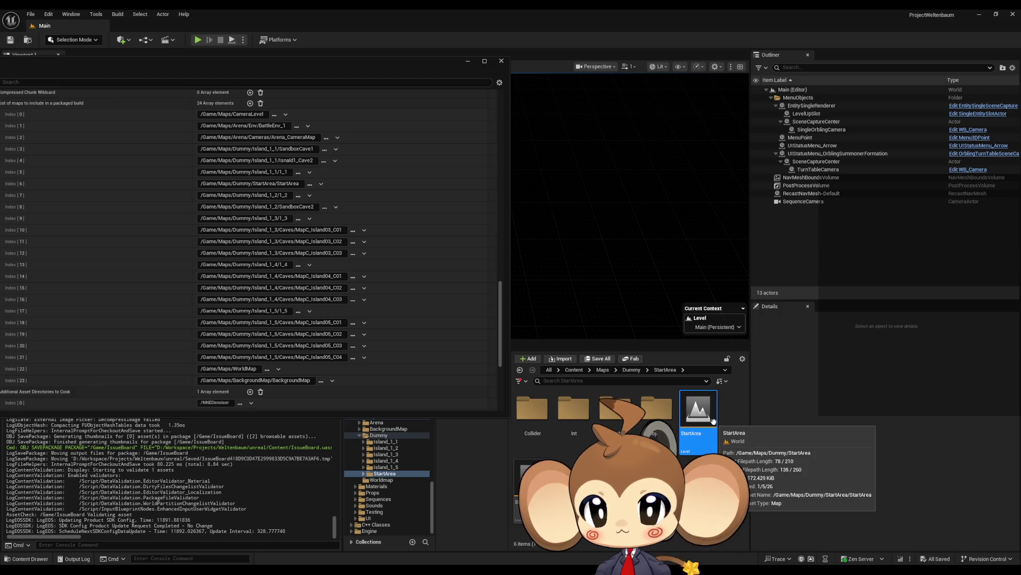
{"action": "scroll", "coordinate": [269, 198], "scroll_direction": "up", "scroll_amount": 1}
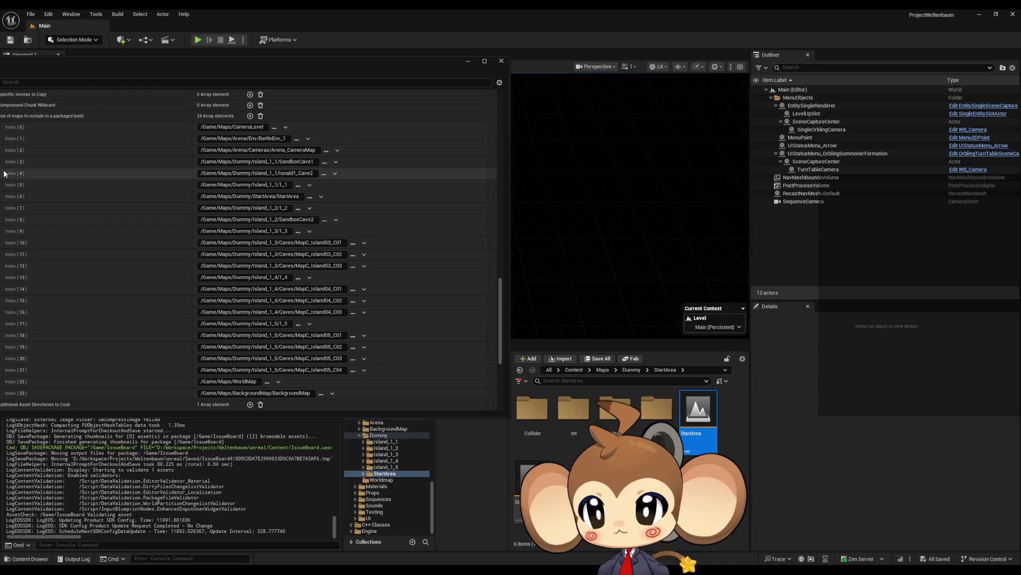
{"action": "left_click_drag", "start_coordinate": [102, 57], "coordinate": [159, 52]}
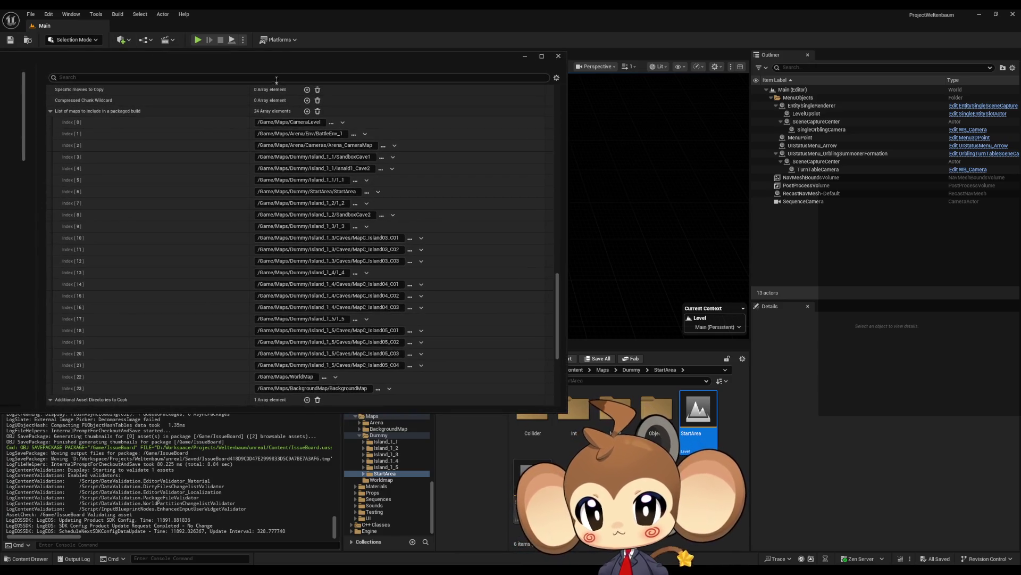
{"action": "left_click", "coordinate": [307, 111]}
Set Index 24 to Int_Arena_level from Maps/Dummy/StartArea/Int/Arena
{"action": "scroll", "coordinate": [288, 260], "scroll_direction": "down", "scroll_amount": 2}
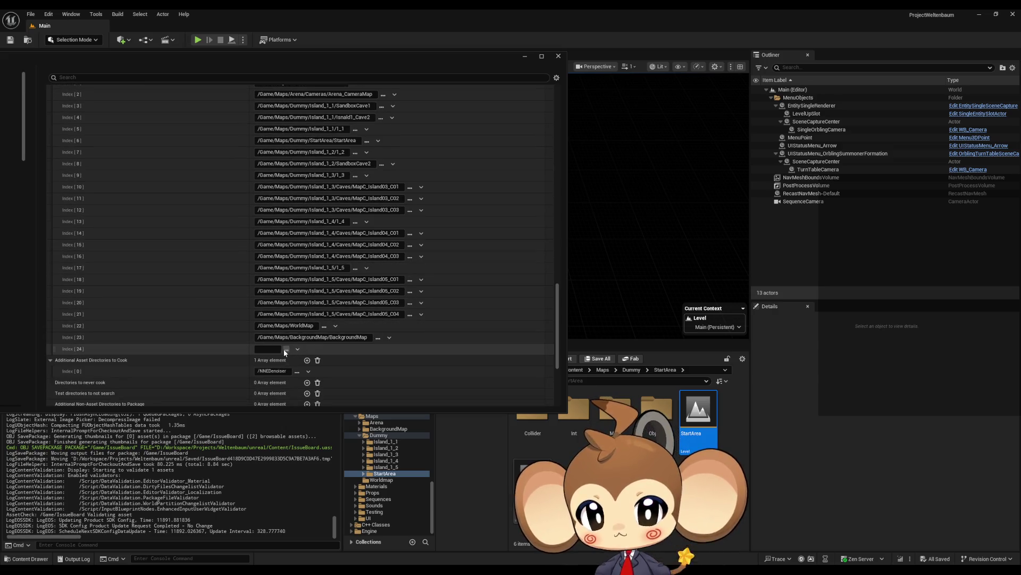
{"action": "left_click", "coordinate": [285, 349]}
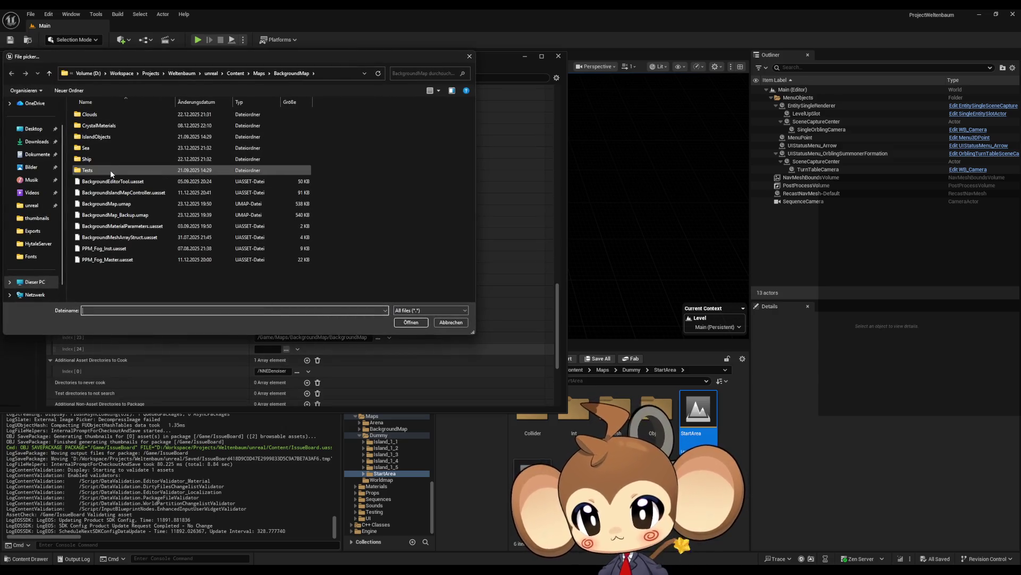
{"action": "left_click", "coordinate": [258, 73]}
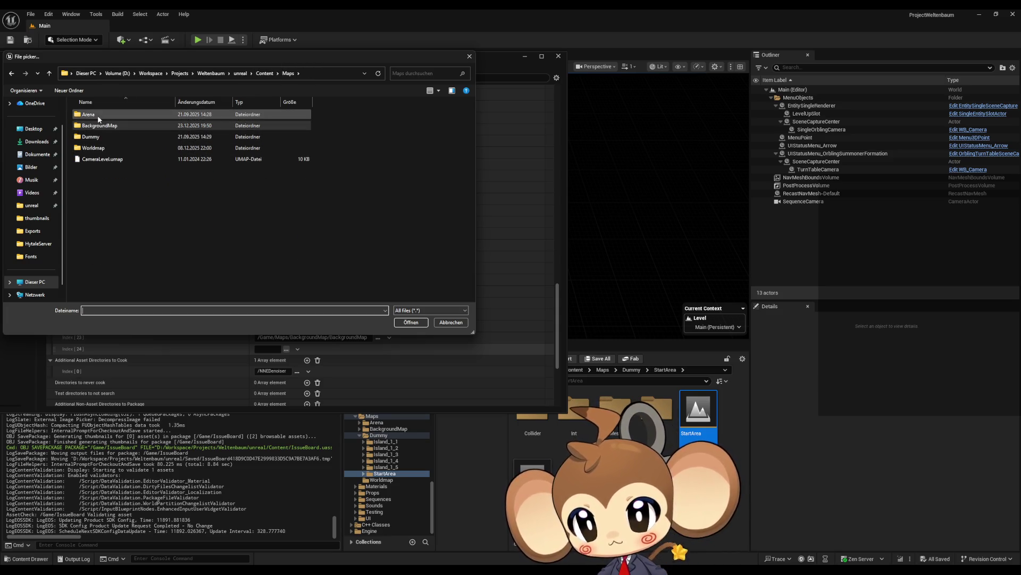
{"action": "double_click", "coordinate": [91, 137]}
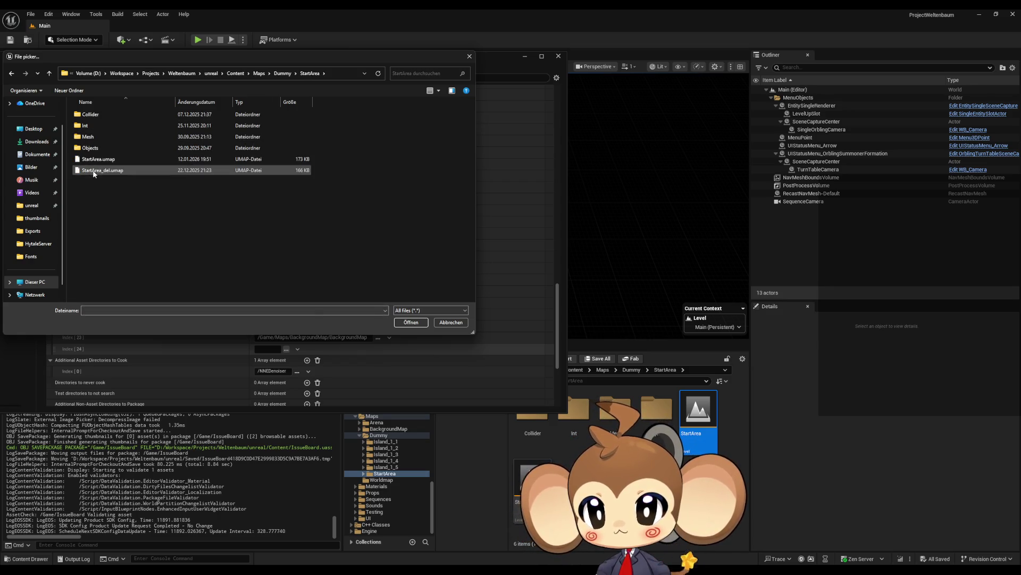
{"action": "double_click", "coordinate": [102, 127]}
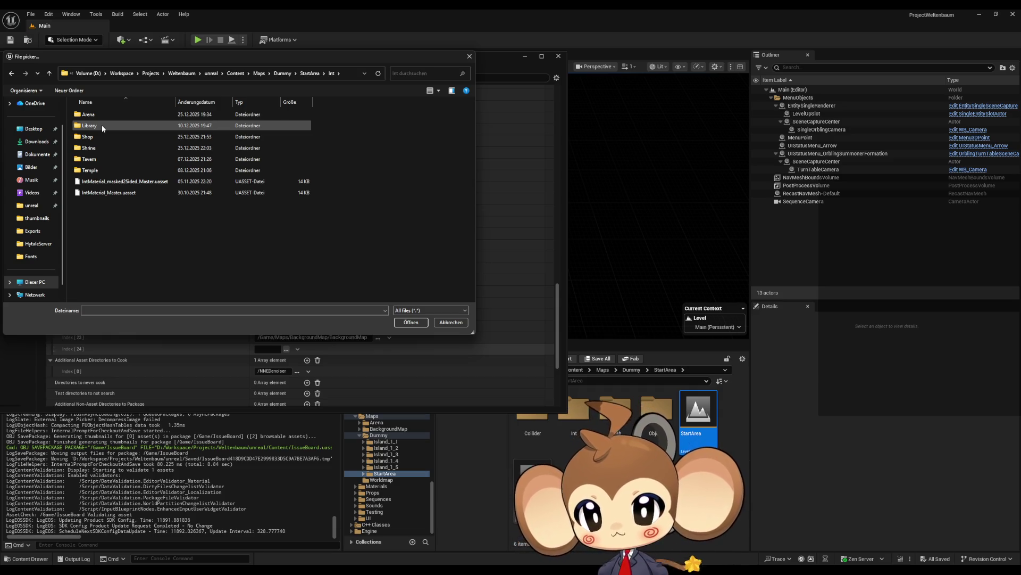
{"action": "double_click", "coordinate": [96, 117]}
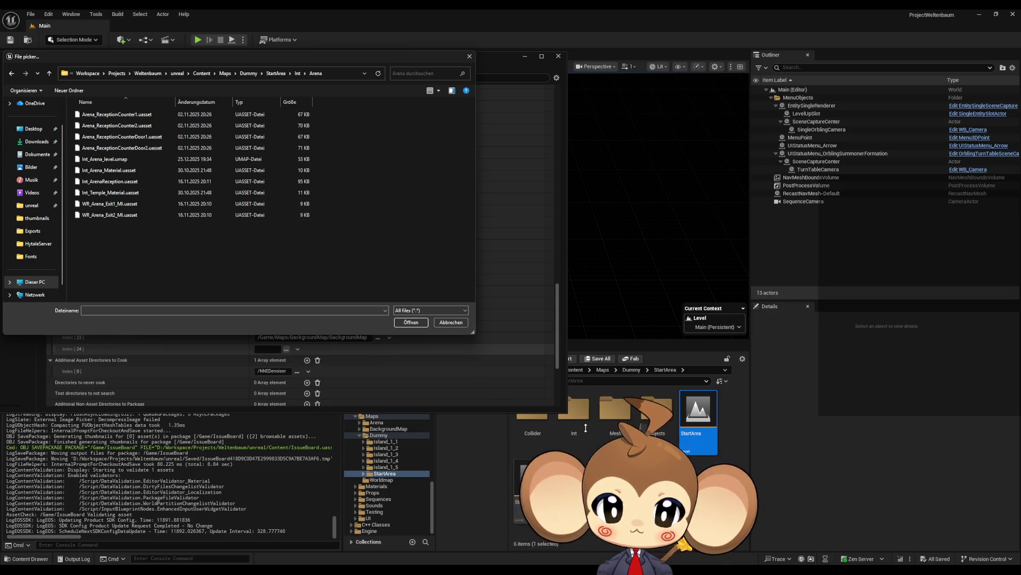
{"action": "double_click", "coordinate": [132, 160]}
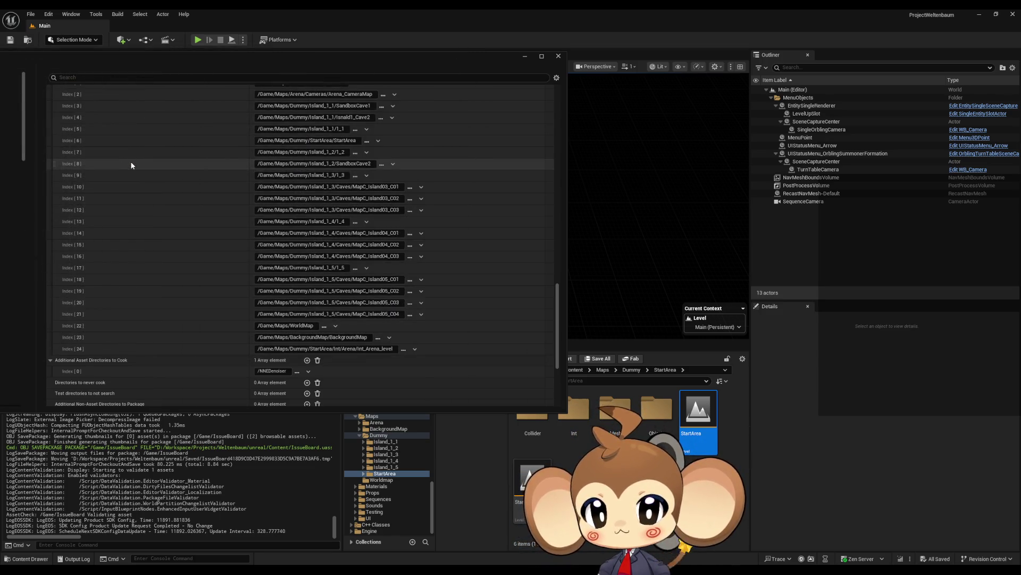
Select the Int_Arena_level asset under StartArea > Int > Arena in the Content Browser
{"action": "double_click", "coordinate": [578, 438]}
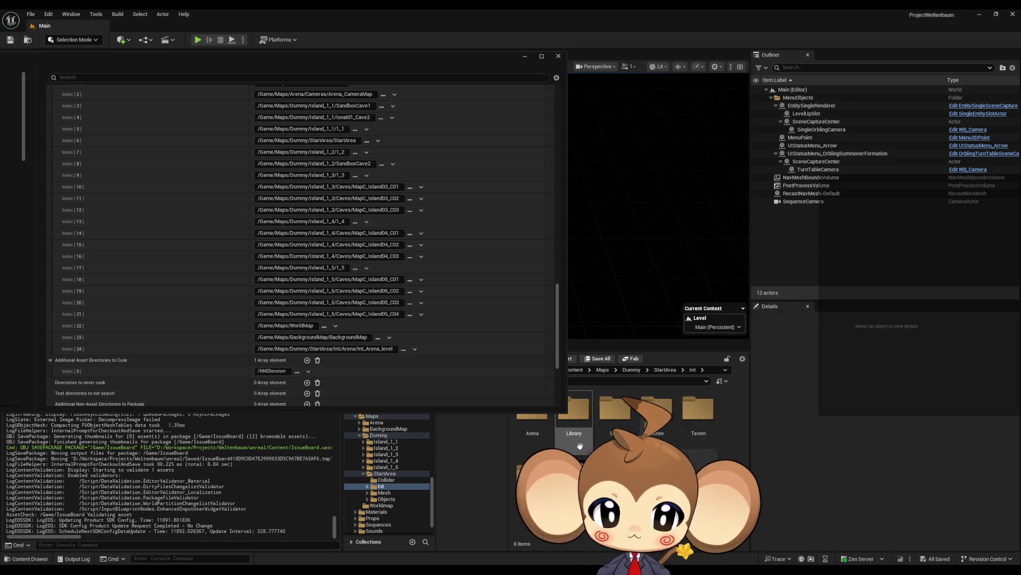
{"action": "double_click", "coordinate": [540, 434]}
{"action": "left_click", "coordinate": [693, 428]}
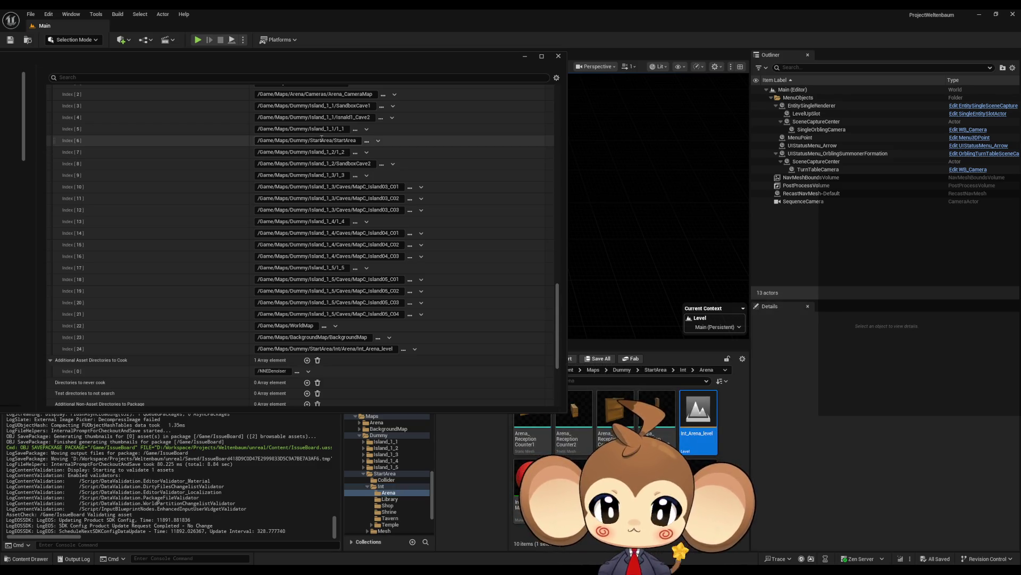
{"action": "scroll", "coordinate": [355, 200], "scroll_direction": "up", "scroll_amount": 3}
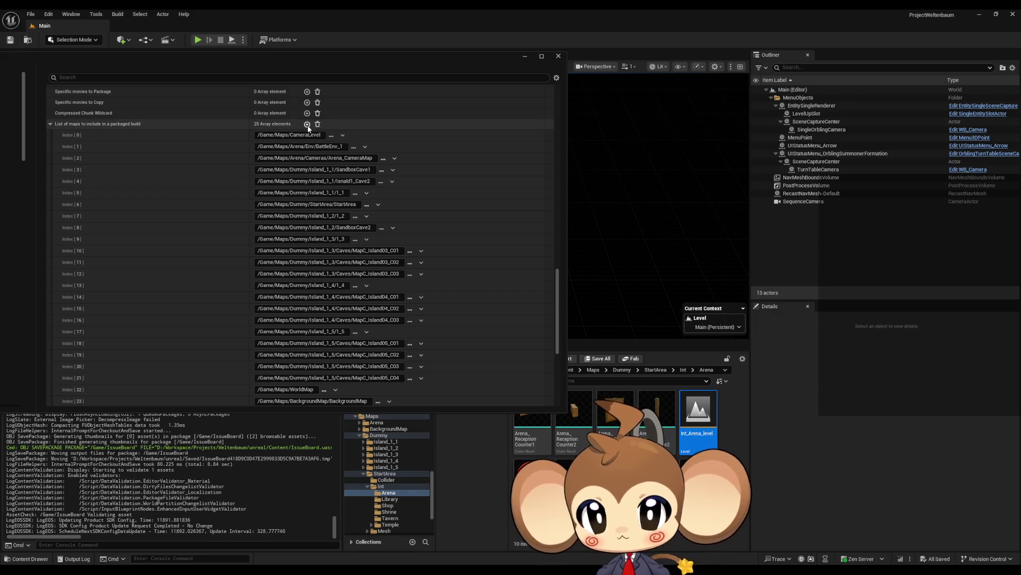
Point maps-list Index 24 at Int/Library/Int_Library_level and append two empty entries
{"action": "left_click", "coordinate": [307, 125]}
{"action": "scroll", "coordinate": [380, 344], "scroll_direction": "down", "scroll_amount": 3}
{"action": "left_click", "coordinate": [403, 336]}
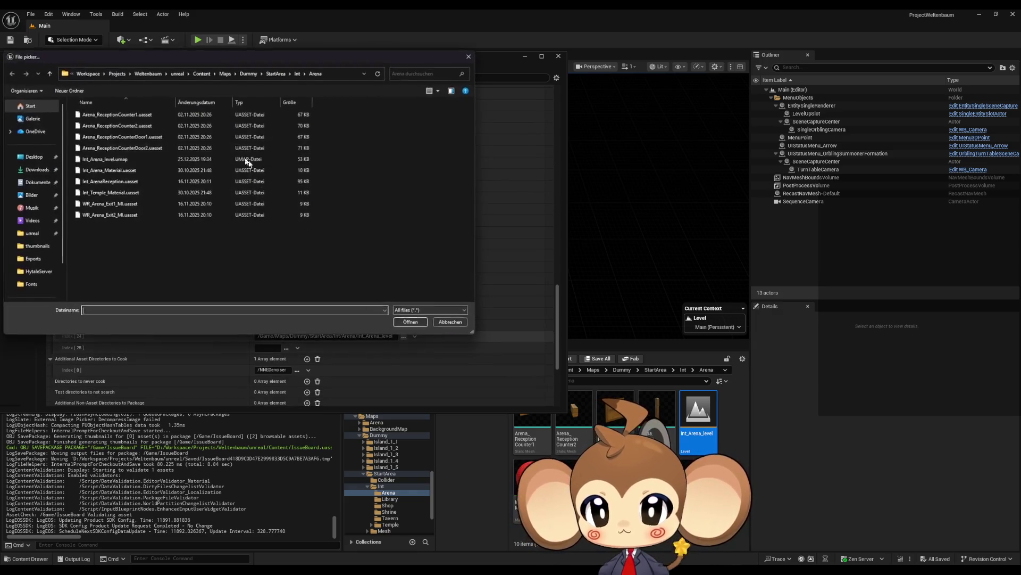
{"action": "left_click", "coordinate": [298, 73]}
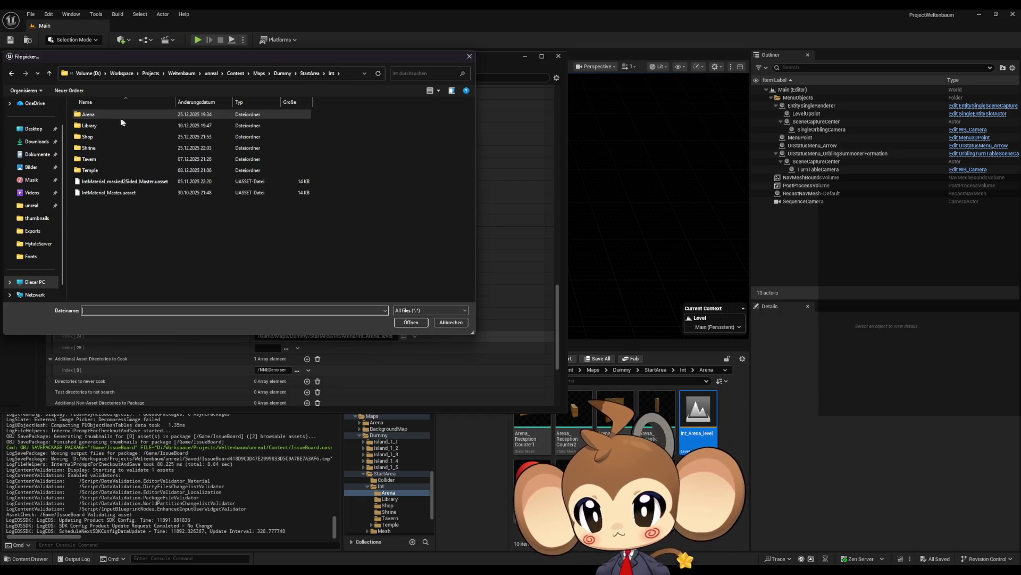
{"action": "double_click", "coordinate": [120, 126]}
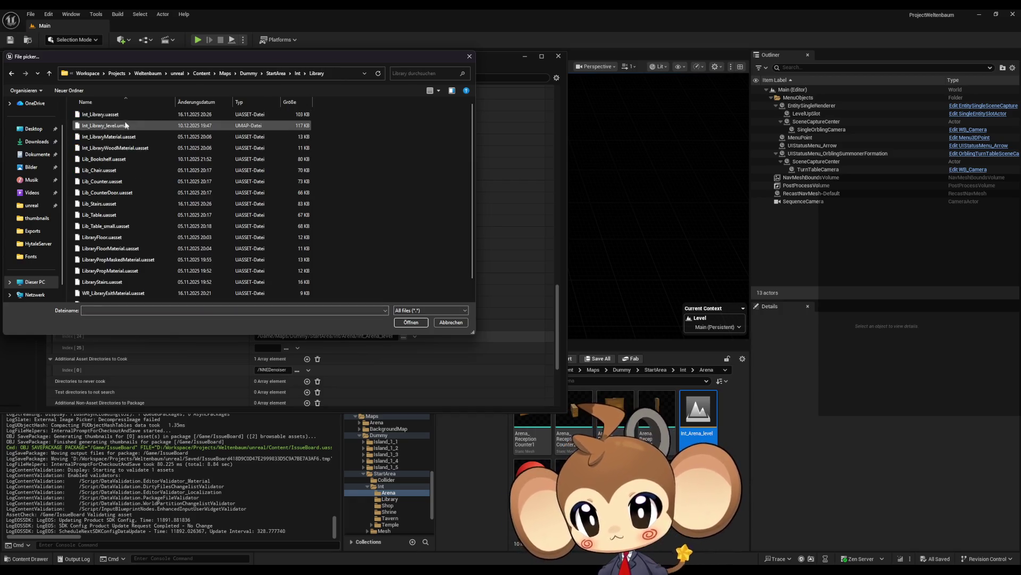
{"action": "double_click", "coordinate": [140, 126]}
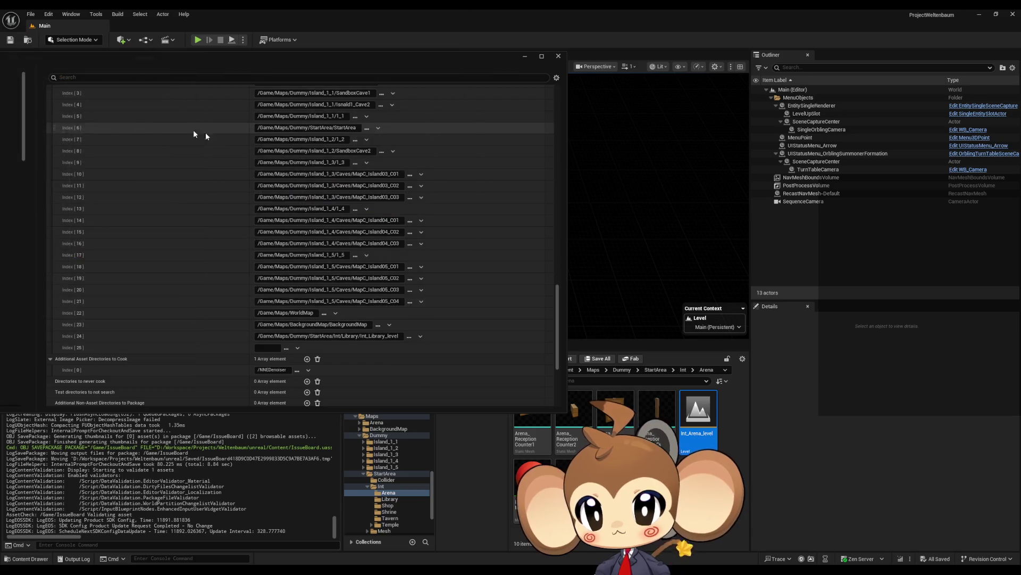
{"action": "scroll", "coordinate": [308, 157], "scroll_direction": "up", "scroll_amount": 3}
{"action": "left_click", "coordinate": [307, 124]}
{"action": "scroll", "coordinate": [298, 239], "scroll_direction": "down", "scroll_amount": 3}
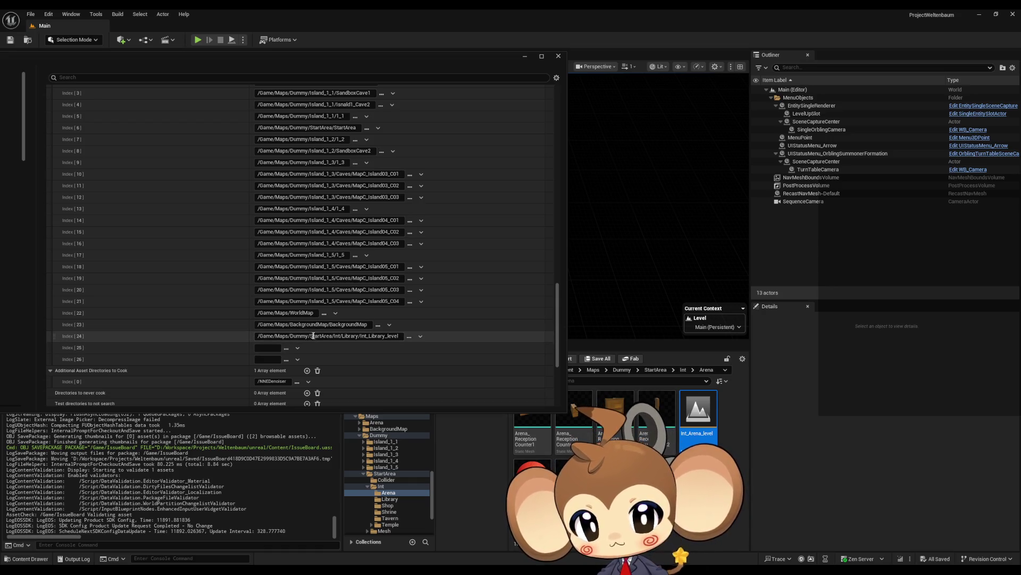
Set Index 24 to Int_Arena_level and Index 25 to Int_Library_level
{"action": "left_click", "coordinate": [410, 336]}
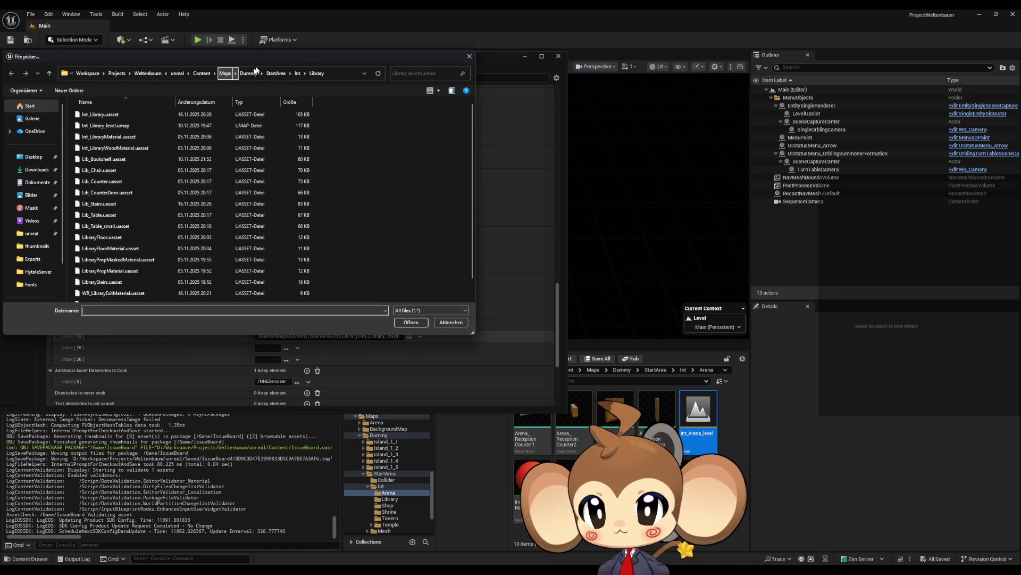
{"action": "left_click", "coordinate": [300, 73]}
{"action": "double_click", "coordinate": [126, 114]}
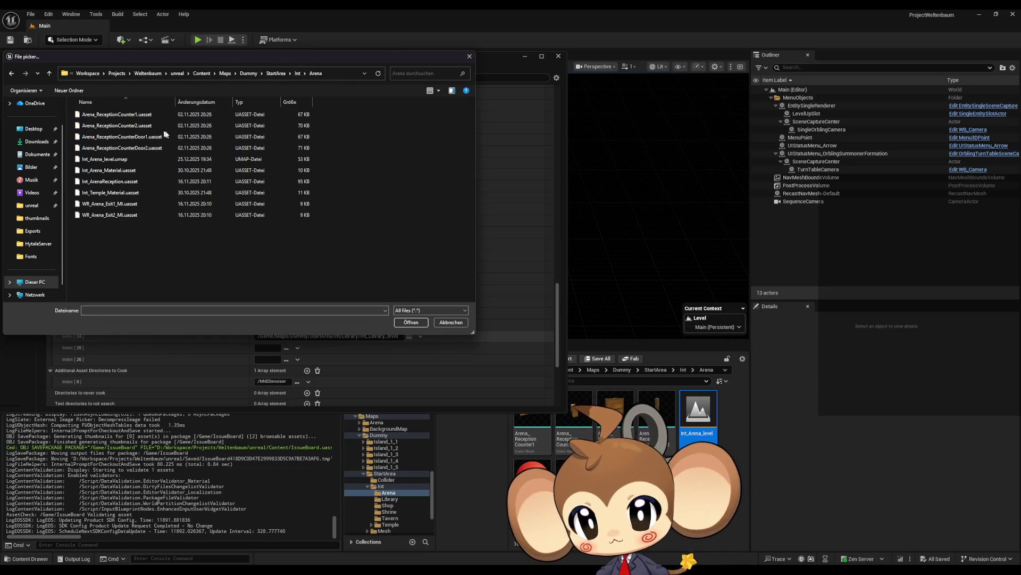
{"action": "double_click", "coordinate": [128, 160]}
{"action": "left_click", "coordinate": [285, 349]}
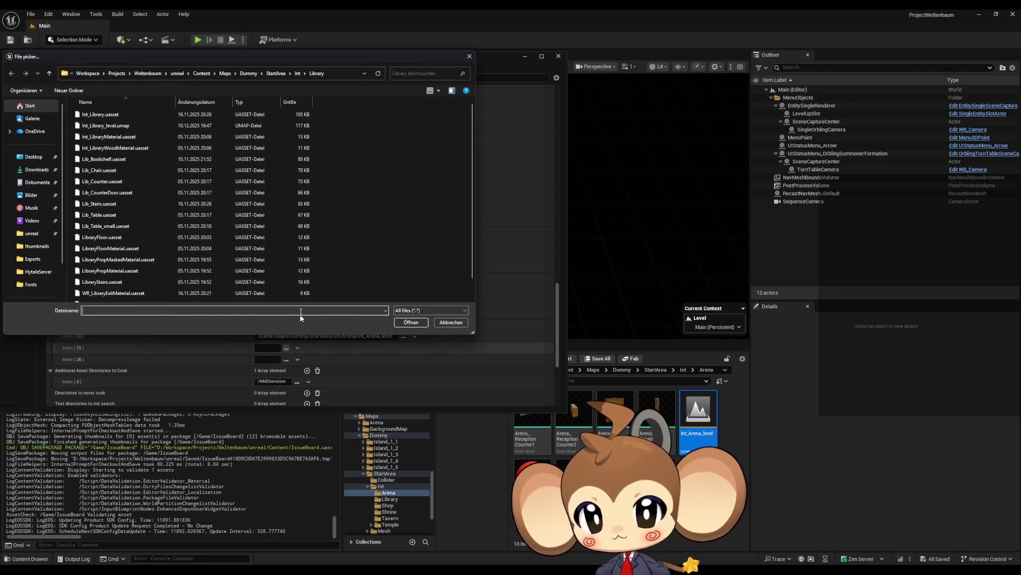
{"action": "left_click", "coordinate": [295, 73]}
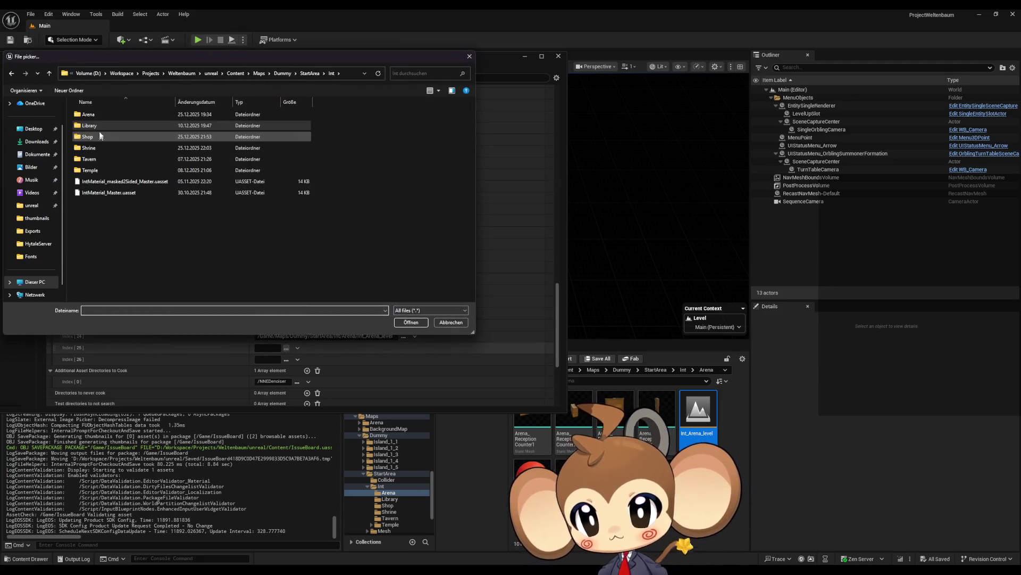
{"action": "double_click", "coordinate": [98, 125]}
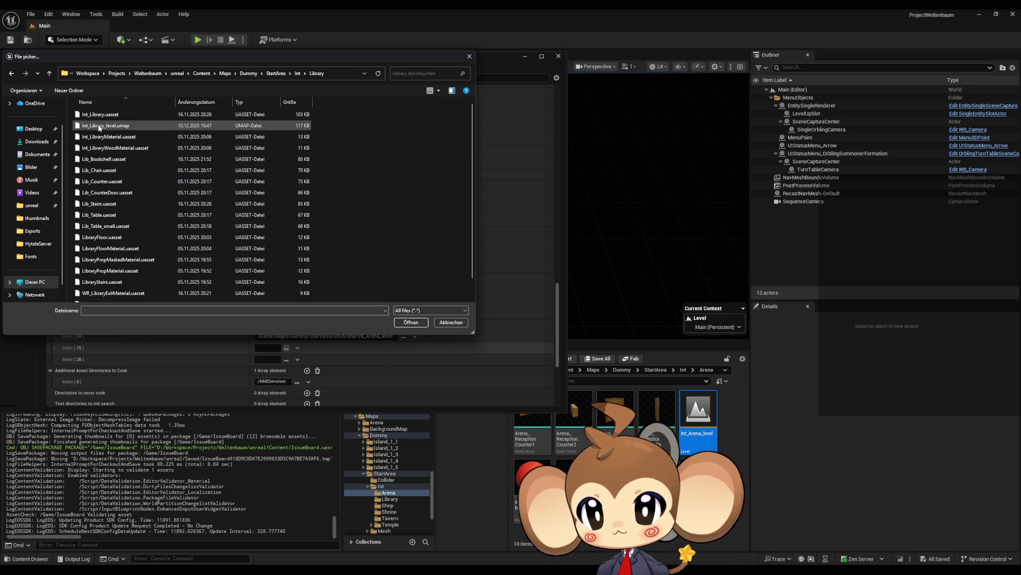
{"action": "double_click", "coordinate": [129, 127]}
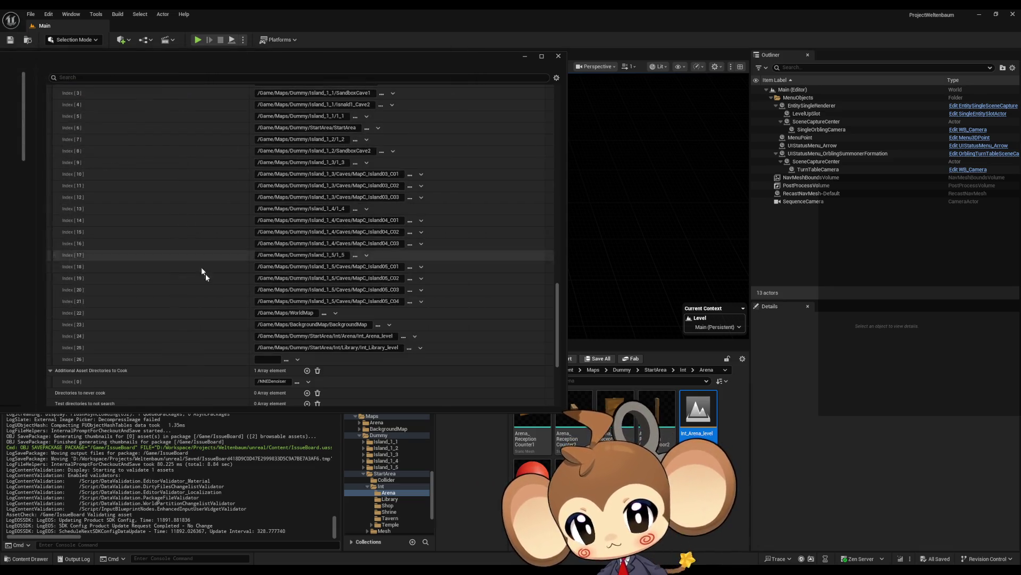
Set Index 26 to Int_Shop_level and append an empty Index 27
{"action": "left_click", "coordinate": [286, 359]}
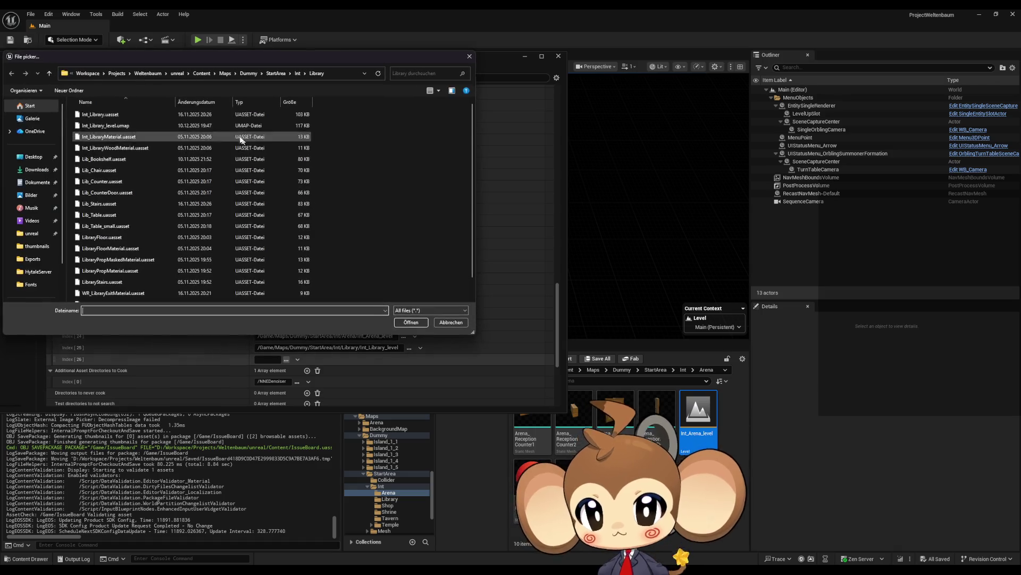
{"action": "left_click", "coordinate": [299, 75]}
{"action": "double_click", "coordinate": [101, 136]}
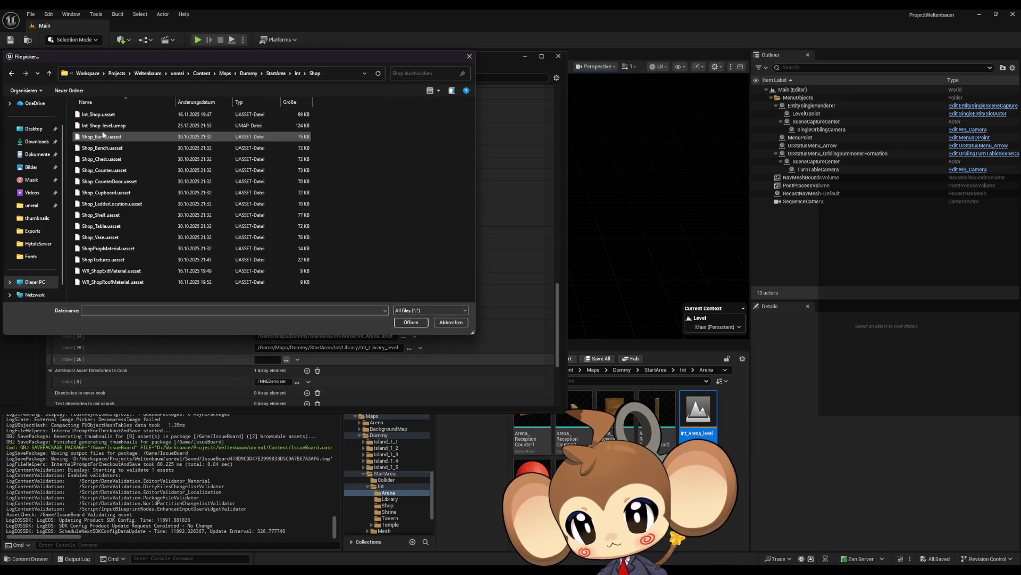
{"action": "double_click", "coordinate": [104, 125]}
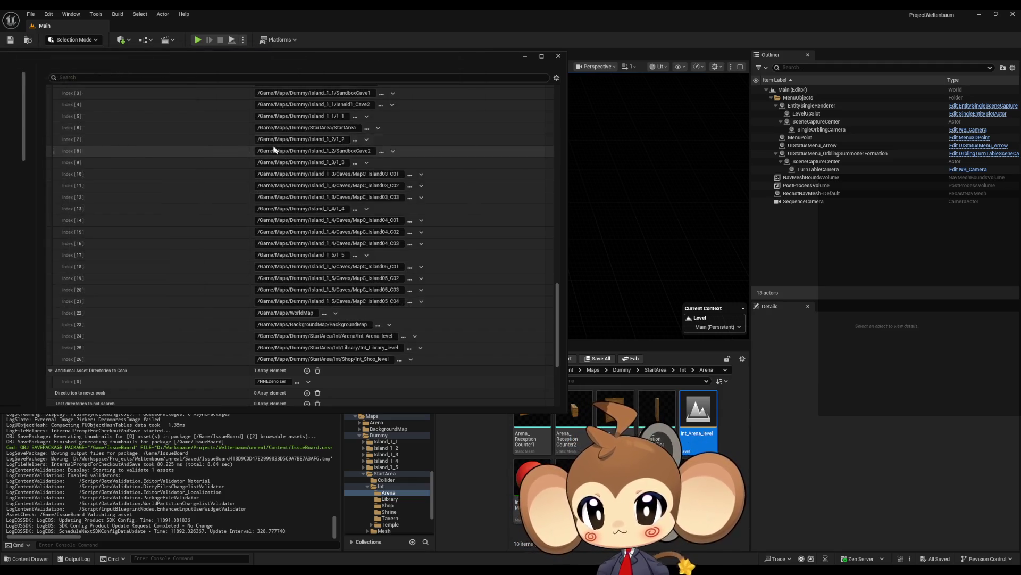
{"action": "scroll", "coordinate": [274, 150], "scroll_direction": "up", "scroll_amount": 3}
{"action": "left_click", "coordinate": [307, 152]}
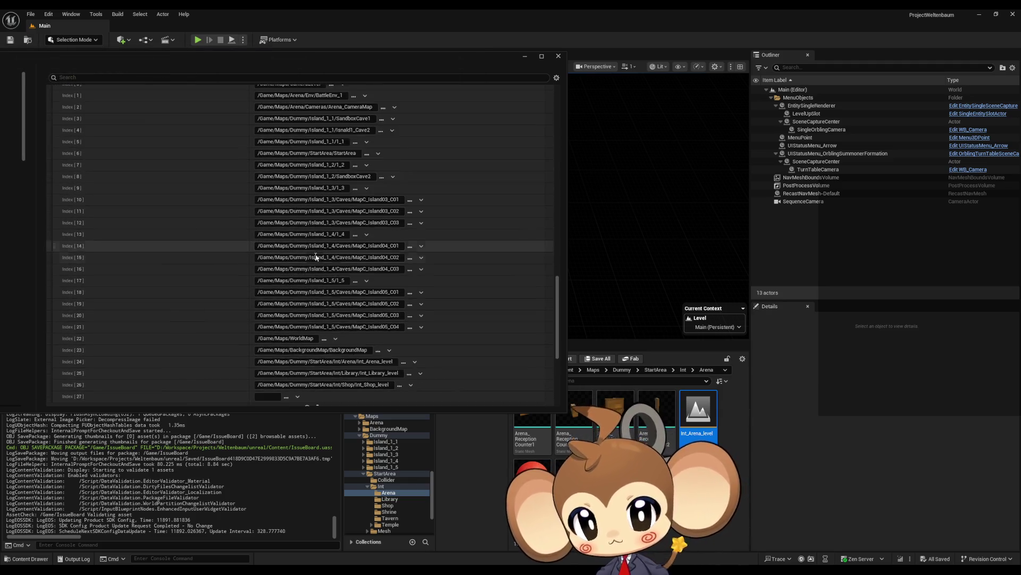
Set Index 27 to Int/Shrine/Int_Shrine_level
{"action": "scroll", "coordinate": [316, 257], "scroll_direction": "down", "scroll_amount": 3}
{"action": "left_click", "coordinate": [287, 319]}
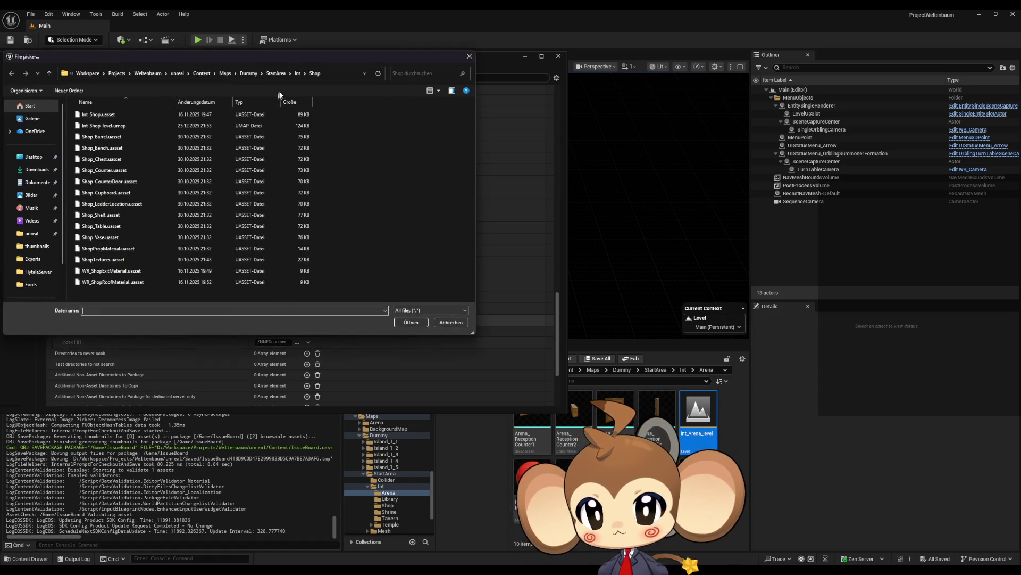
{"action": "left_click", "coordinate": [301, 74]}
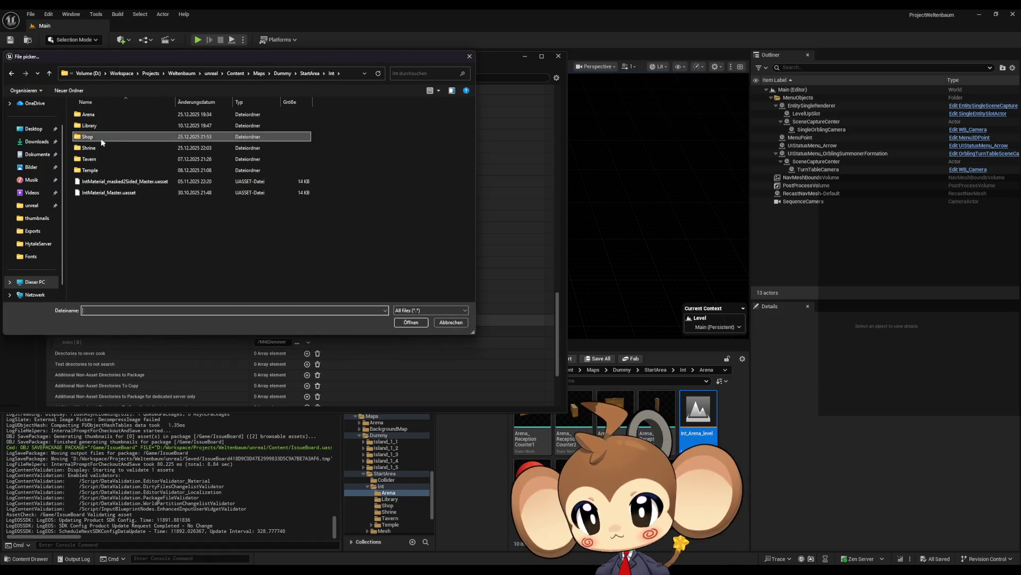
{"action": "double_click", "coordinate": [93, 150]}
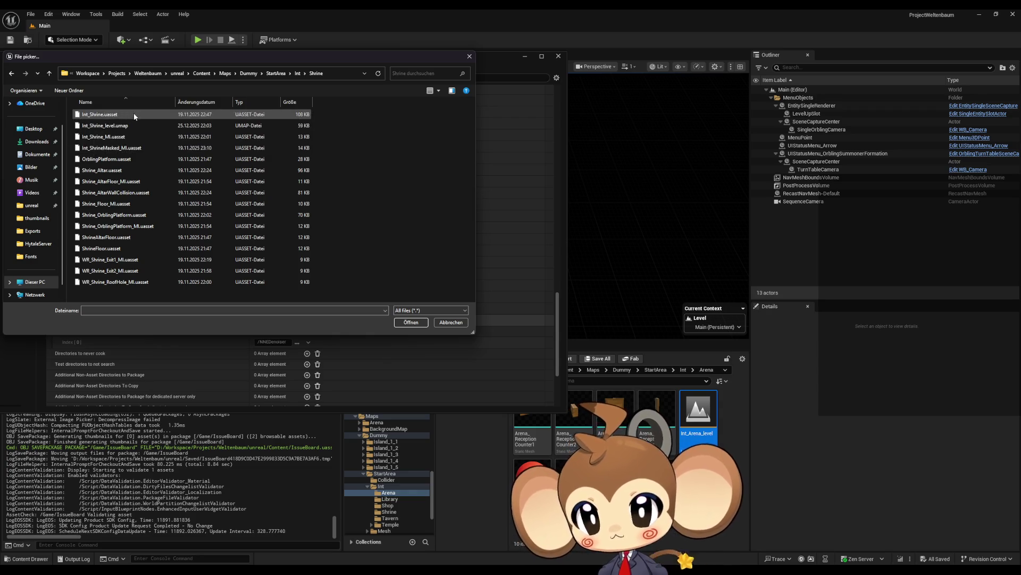
{"action": "double_click", "coordinate": [128, 126]}
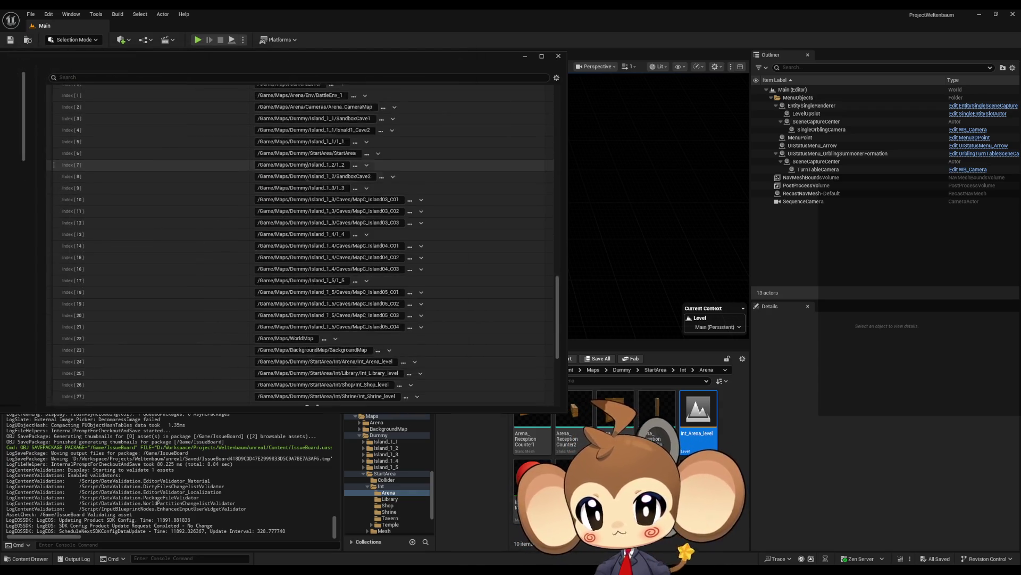
Add Index 28 and set it to Int/Tavern/Int_Tavern_level
{"action": "scroll", "coordinate": [308, 164], "scroll_direction": "up", "scroll_amount": 5}
{"action": "left_click", "coordinate": [307, 124]}
{"action": "scroll", "coordinate": [306, 127], "scroll_direction": "down", "scroll_amount": 5}
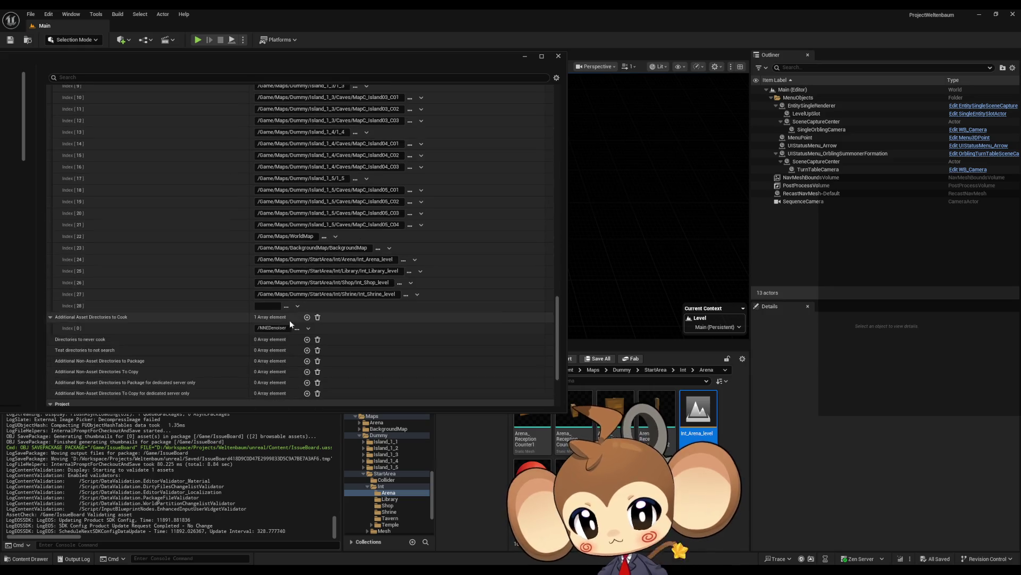
{"action": "left_click", "coordinate": [285, 306]}
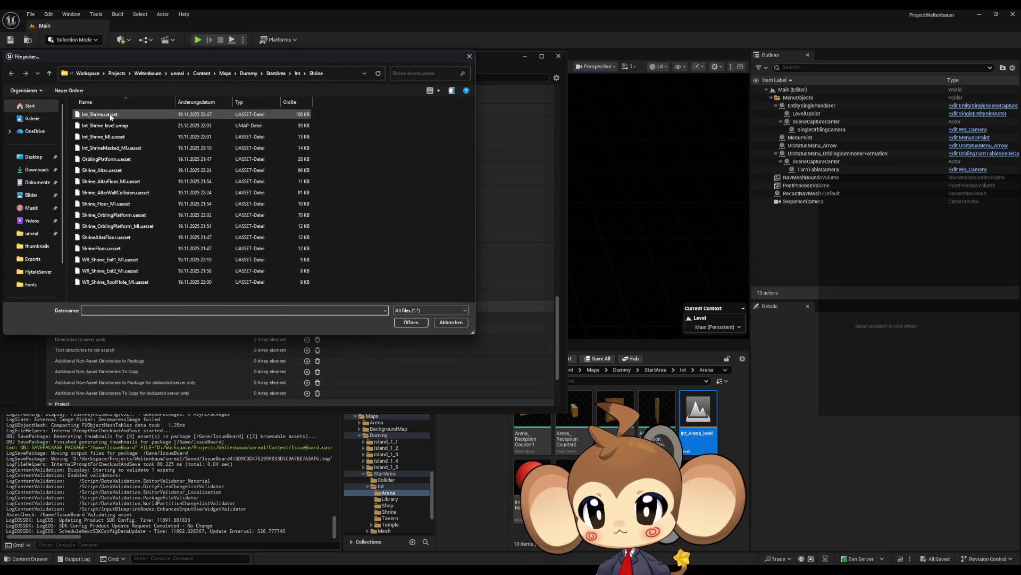
{"action": "left_click", "coordinate": [298, 73]}
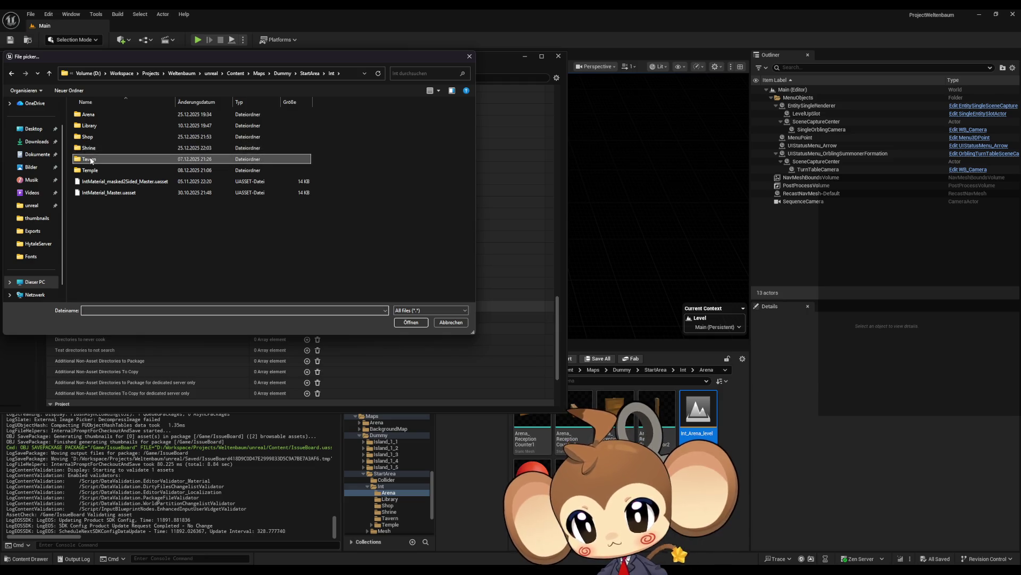
{"action": "double_click", "coordinate": [90, 159]}
{"action": "left_click", "coordinate": [133, 126]}
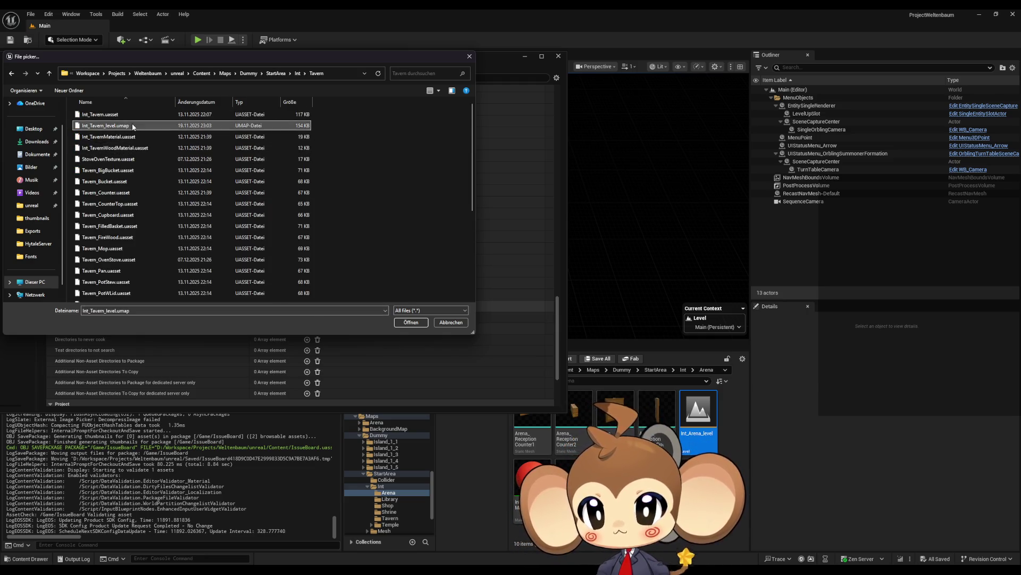
{"action": "double_click", "coordinate": [132, 126]}
{"action": "scroll", "coordinate": [307, 138], "scroll_direction": "up", "scroll_amount": 5}
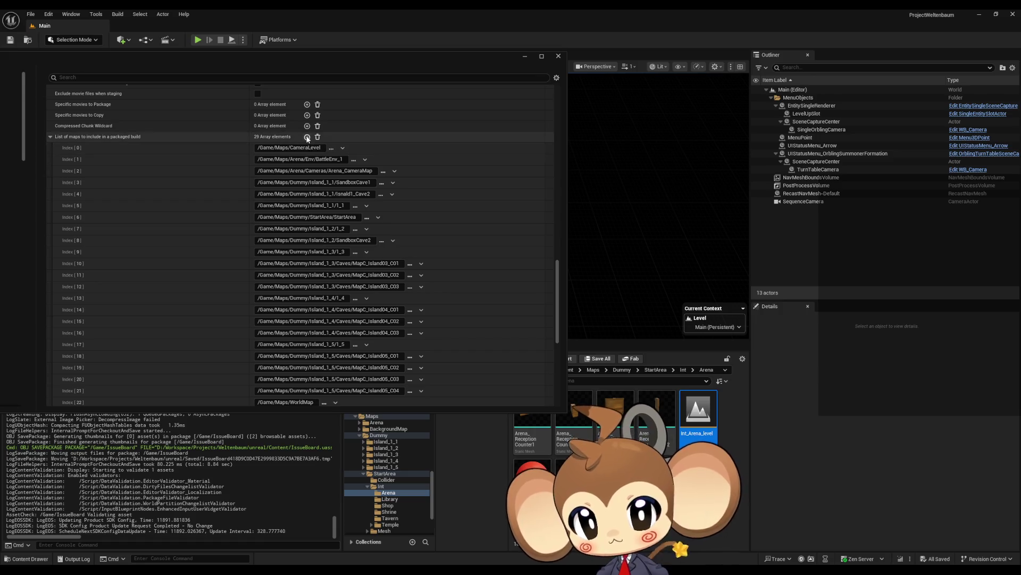
Append Index 29 and set it to Int/Temple/Int_Temple_level
{"action": "left_click", "coordinate": [307, 137]}
{"action": "scroll", "coordinate": [307, 159], "scroll_direction": "down", "scroll_amount": 10}
{"action": "left_click", "coordinate": [286, 294]}
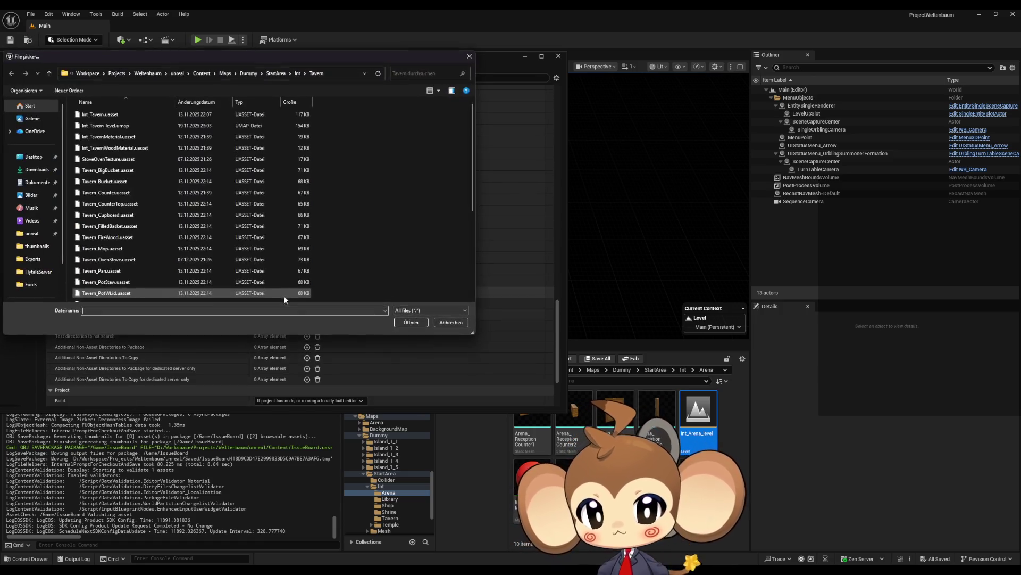
{"action": "left_click", "coordinate": [297, 74]}
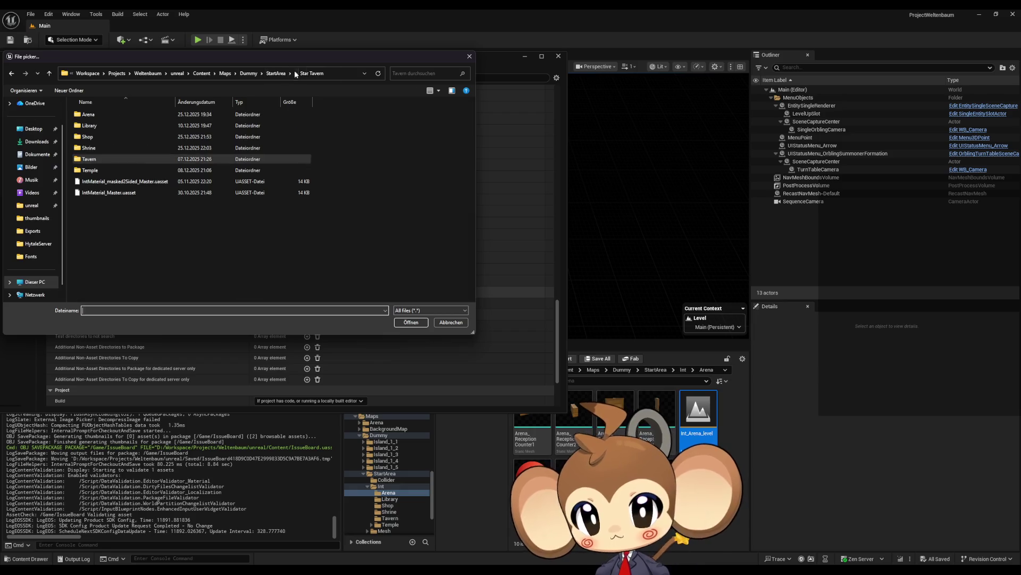
{"action": "double_click", "coordinate": [104, 170]}
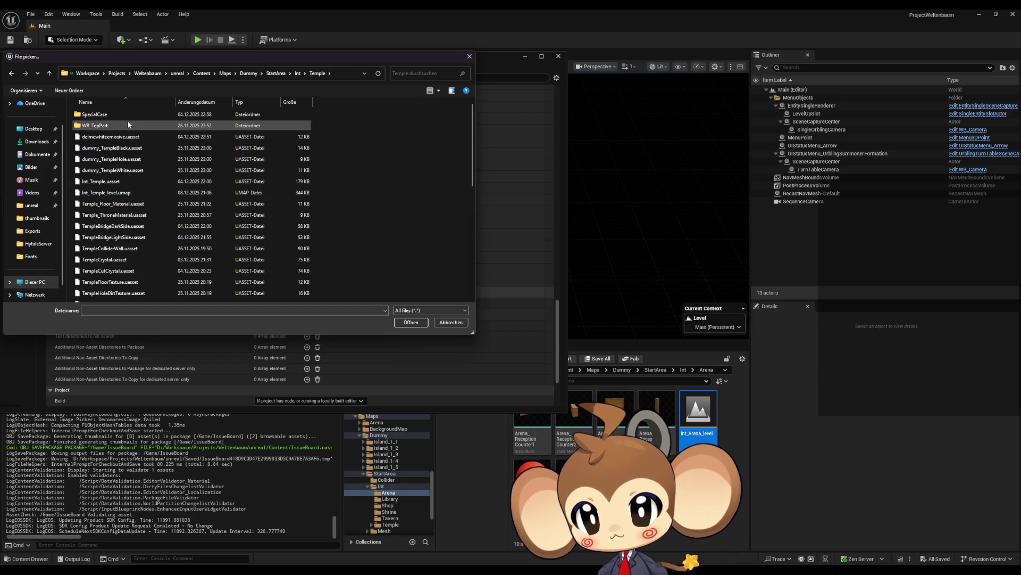
{"action": "scroll", "coordinate": [128, 213], "scroll_direction": "down", "scroll_amount": 6}
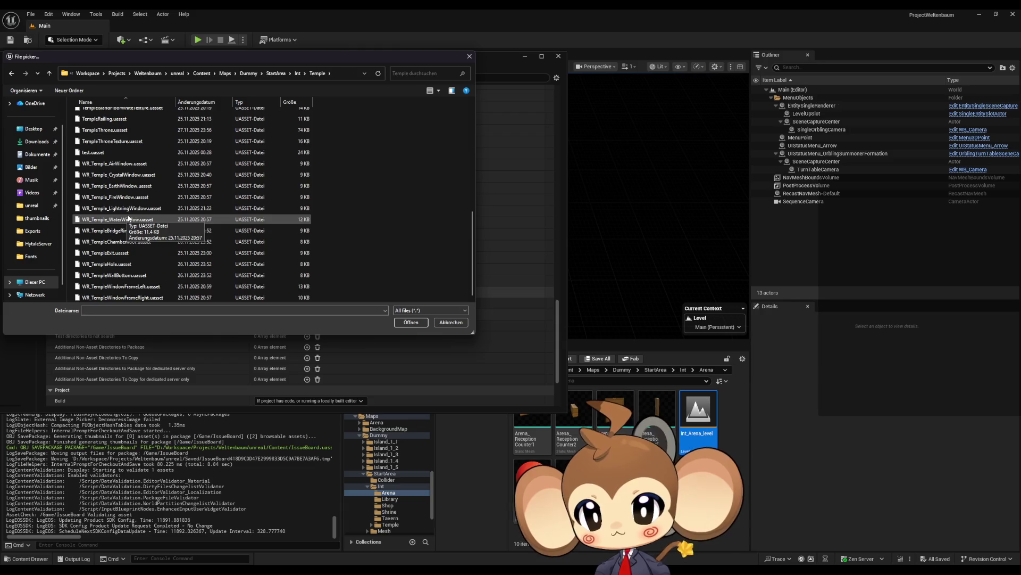
{"action": "scroll", "coordinate": [128, 217], "scroll_direction": "up", "scroll_amount": 6}
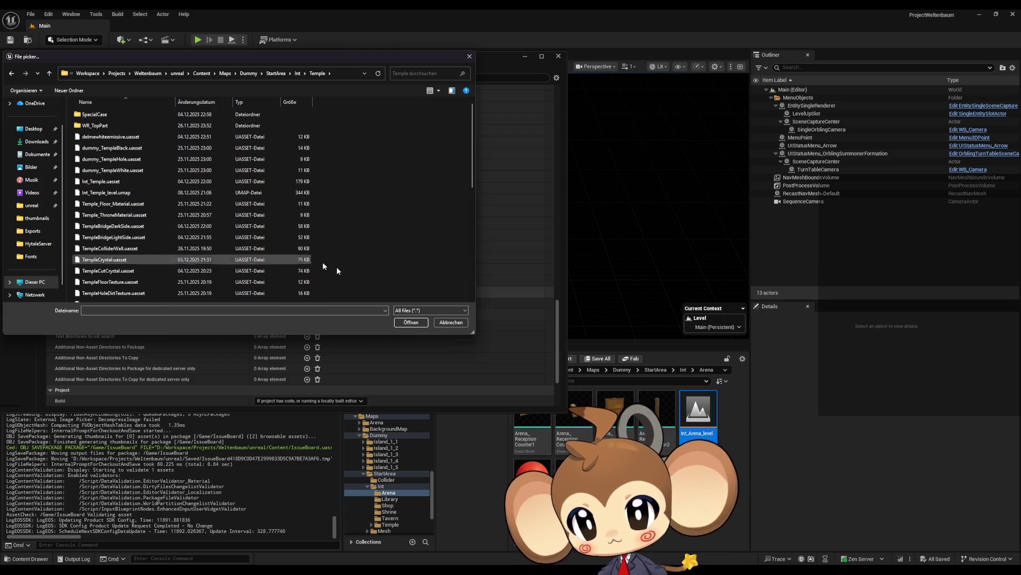
{"action": "scroll", "coordinate": [210, 269], "scroll_direction": "down", "scroll_amount": 6}
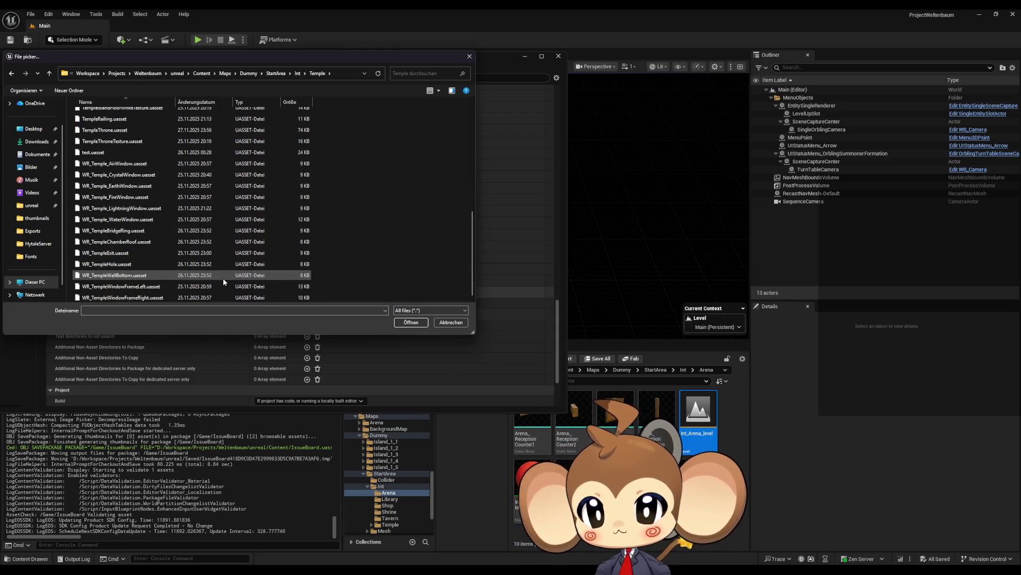
{"action": "scroll", "coordinate": [223, 281], "scroll_direction": "up", "scroll_amount": 3}
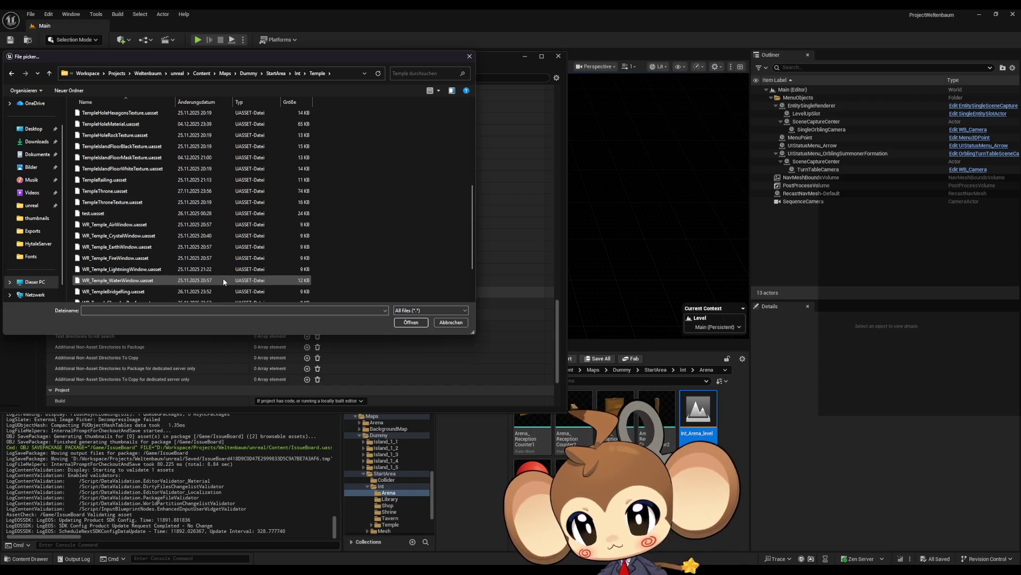
{"action": "scroll", "coordinate": [223, 282], "scroll_direction": "up", "scroll_amount": 5}
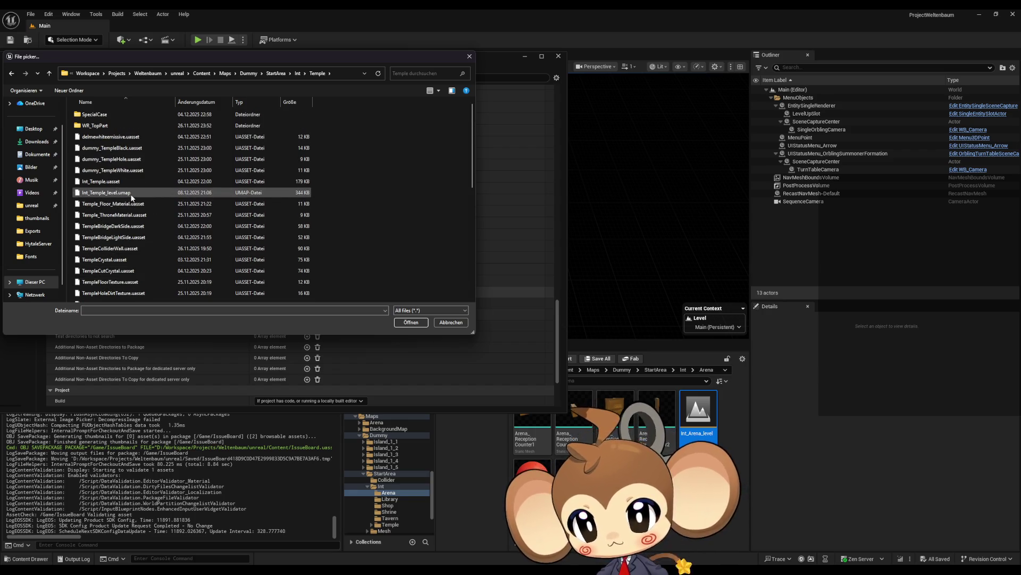
{"action": "double_click", "coordinate": [131, 192]}
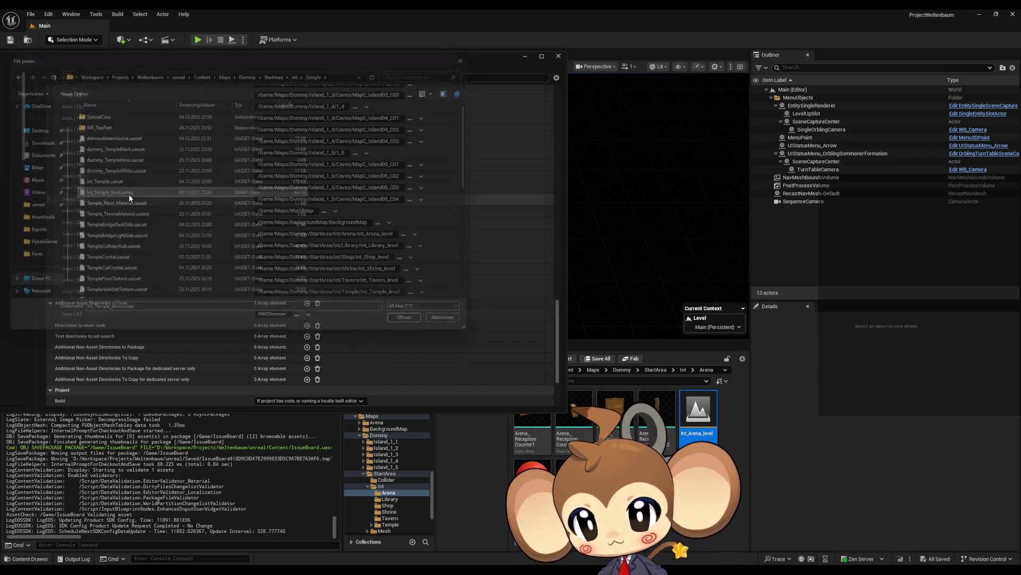
Close Project Settings and start Platforms > Windows > Package Project
{"action": "left_click", "coordinate": [558, 56]}
{"action": "left_click", "coordinate": [31, 14]}
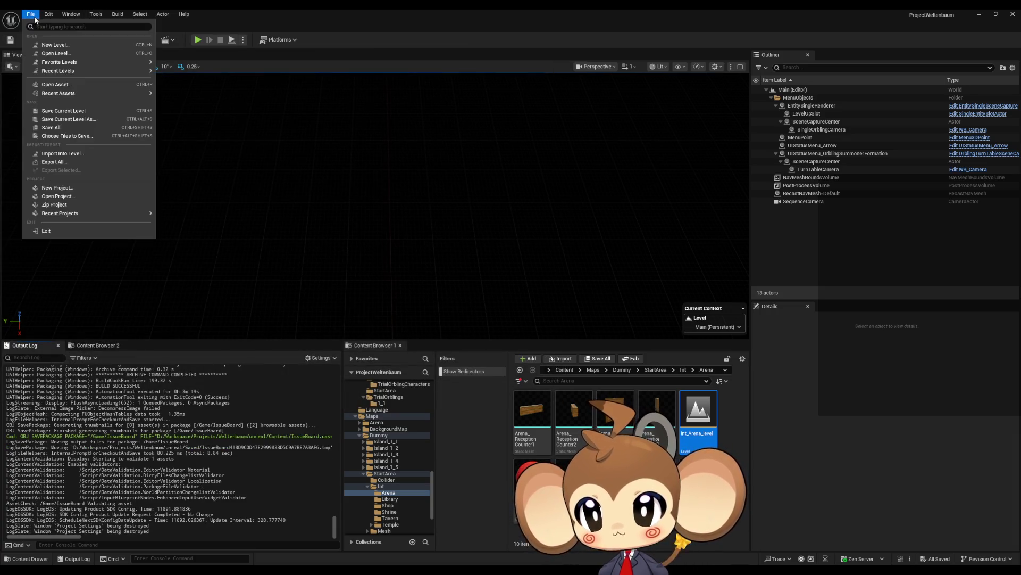
{"action": "left_click", "coordinate": [34, 18]}
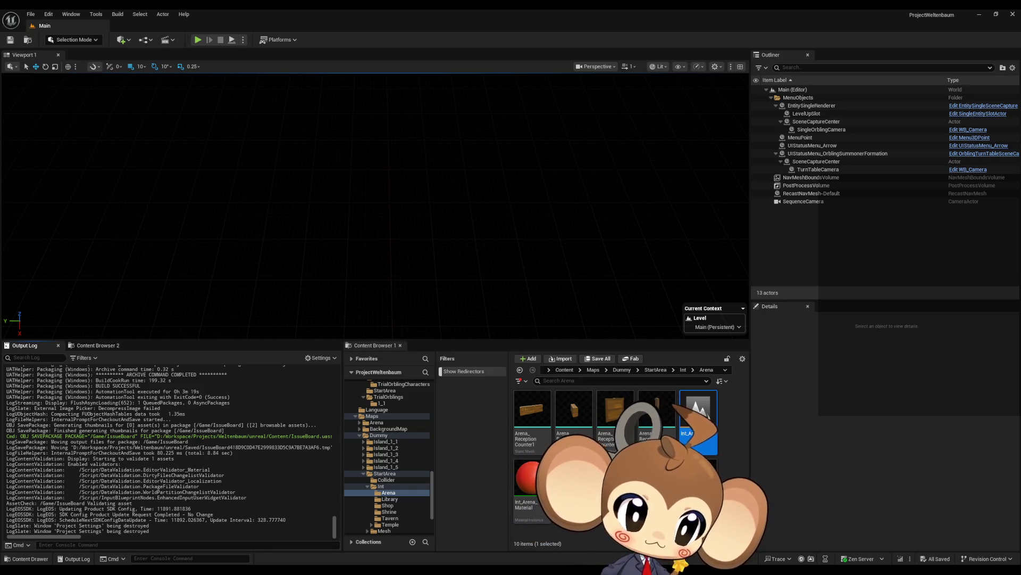
{"action": "left_click", "coordinate": [278, 40]}
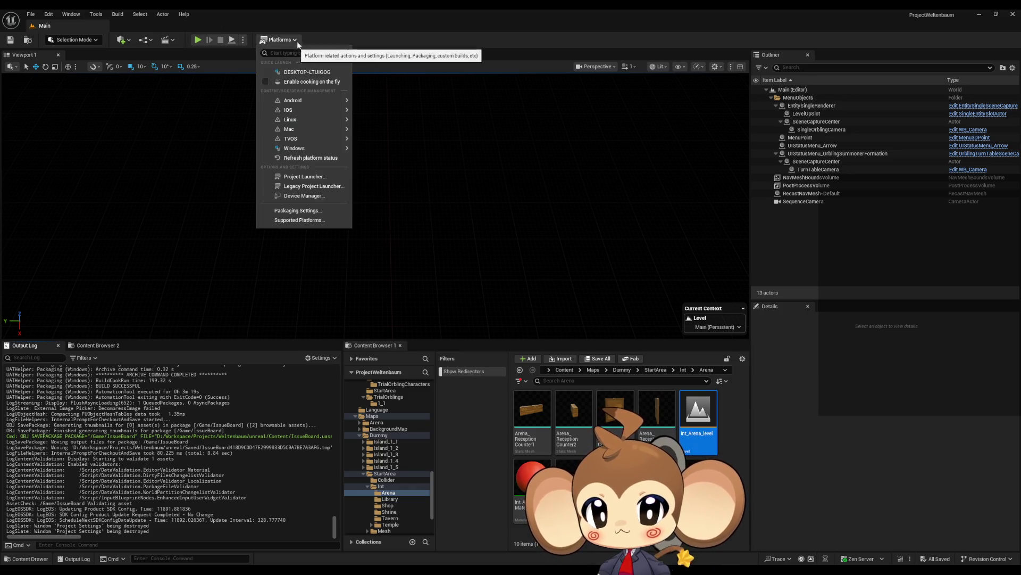
{"action": "mouse_move", "coordinate": [291, 153]}
{"action": "left_click", "coordinate": [394, 173]}
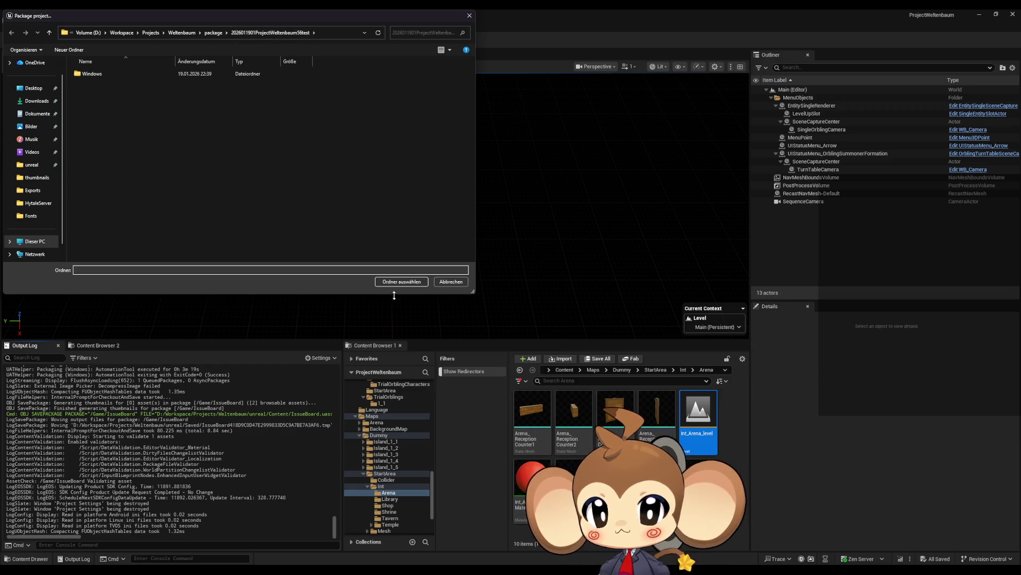
Confirm the package folder with 'Ordner auswählen' so the Windows build runs to completion
{"action": "left_click", "coordinate": [402, 282]}
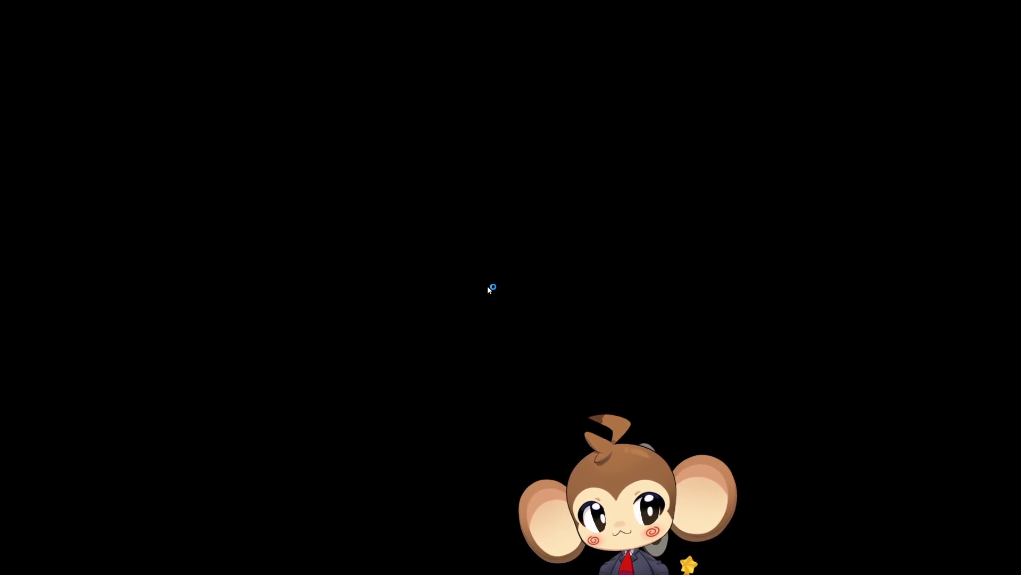
Start a New Game and run through the castle rooms and courtyard toward Fair's Shop
{"action": "left_click", "coordinate": [385, 338]}
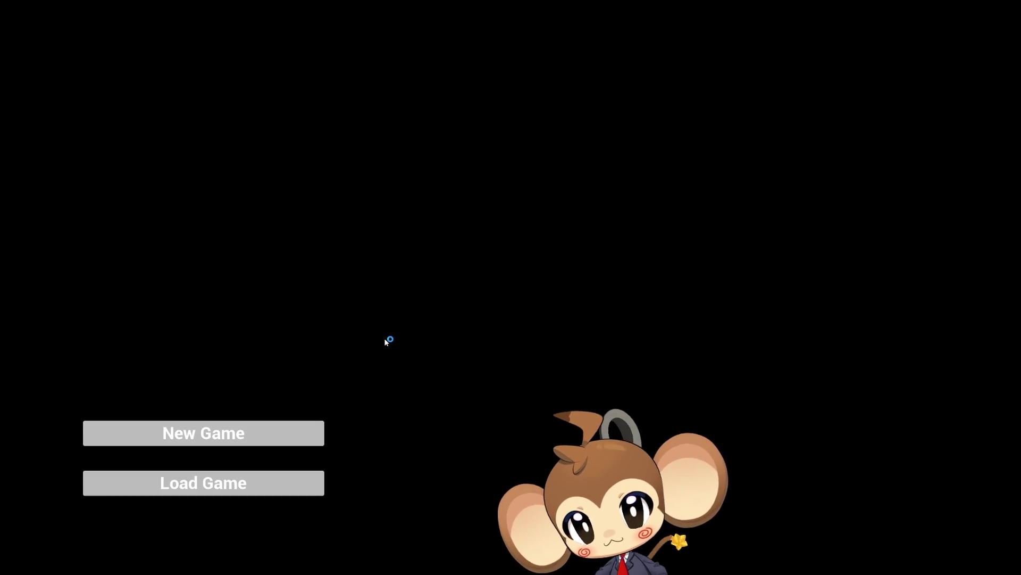
{"action": "left_click", "coordinate": [245, 434]}
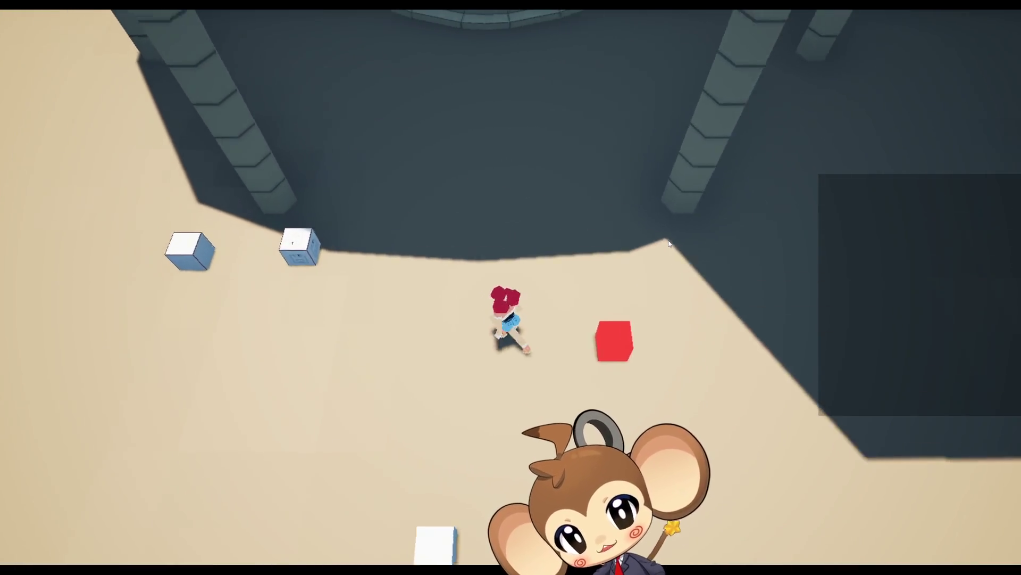
{"action": "key", "text": "w"}
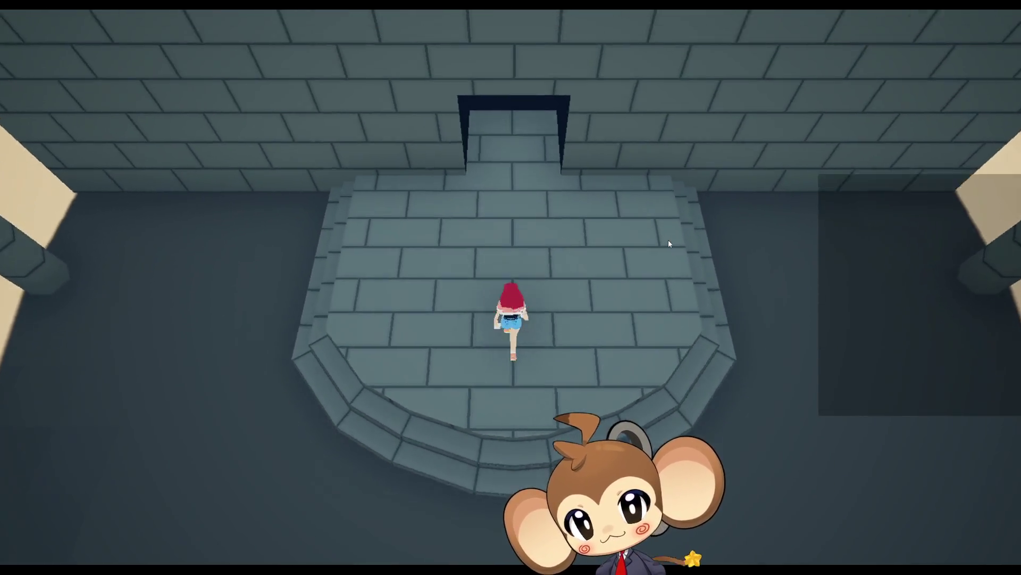
{"action": "key", "text": "w"}
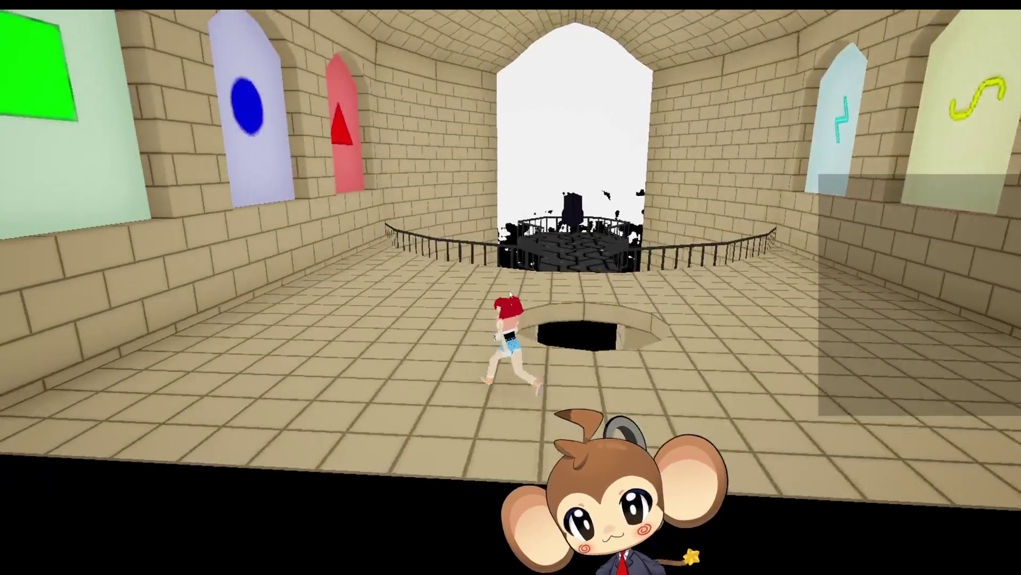
{"action": "key", "text": "w"}
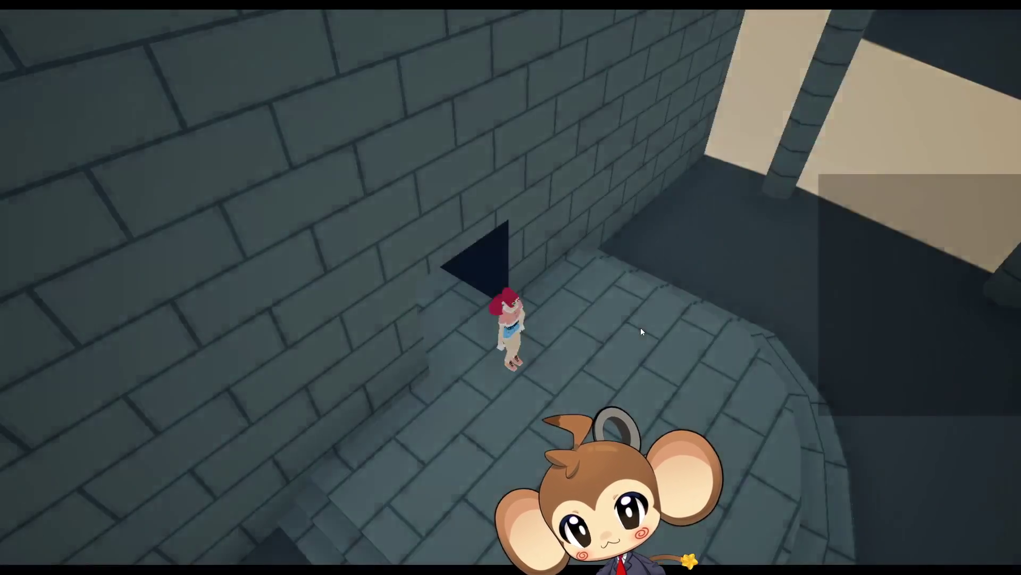
{"action": "key", "text": "w"}
{"action": "key", "text": "w"}
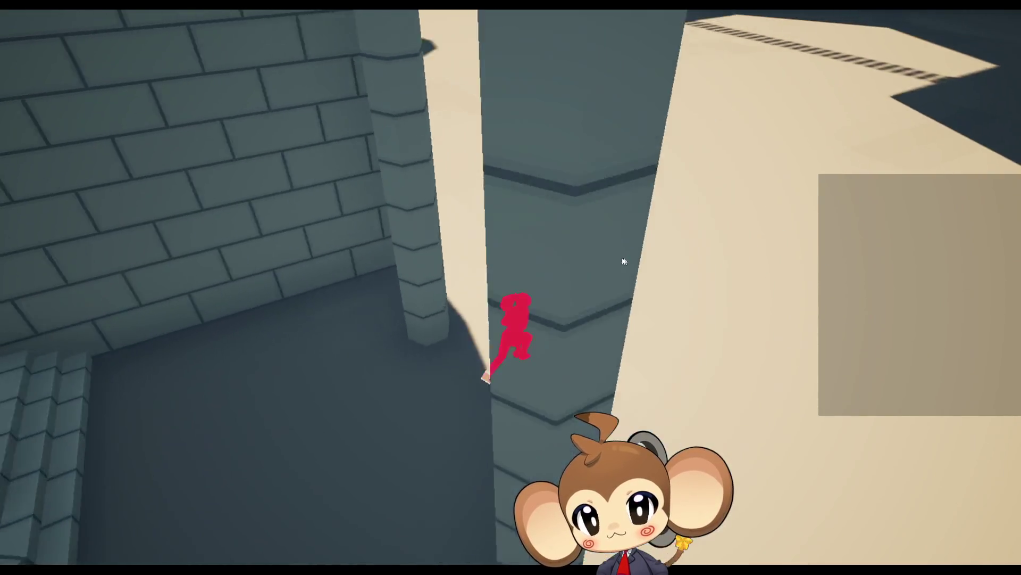
{"action": "key", "text": "w"}
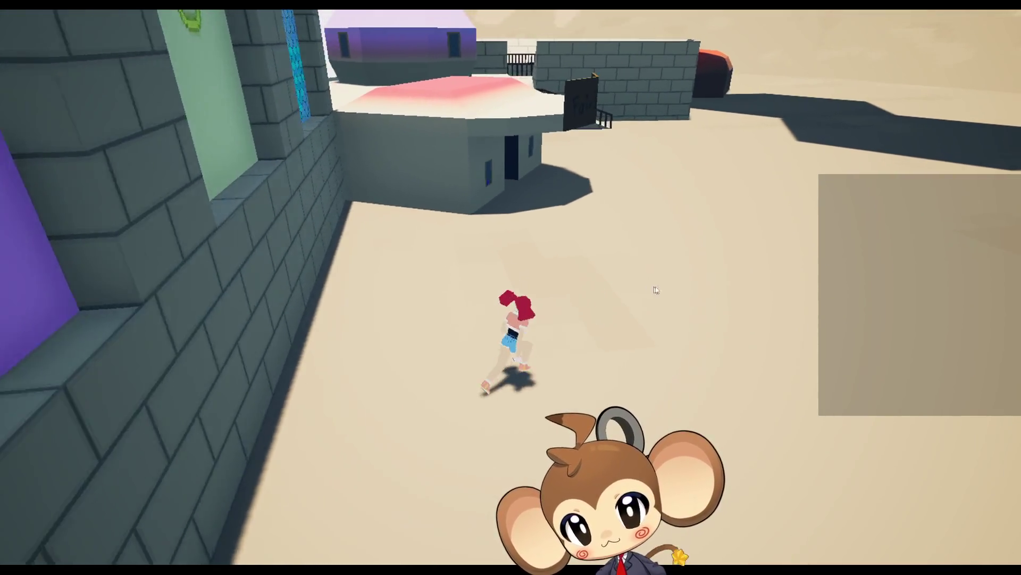
{"action": "key", "text": "w"}
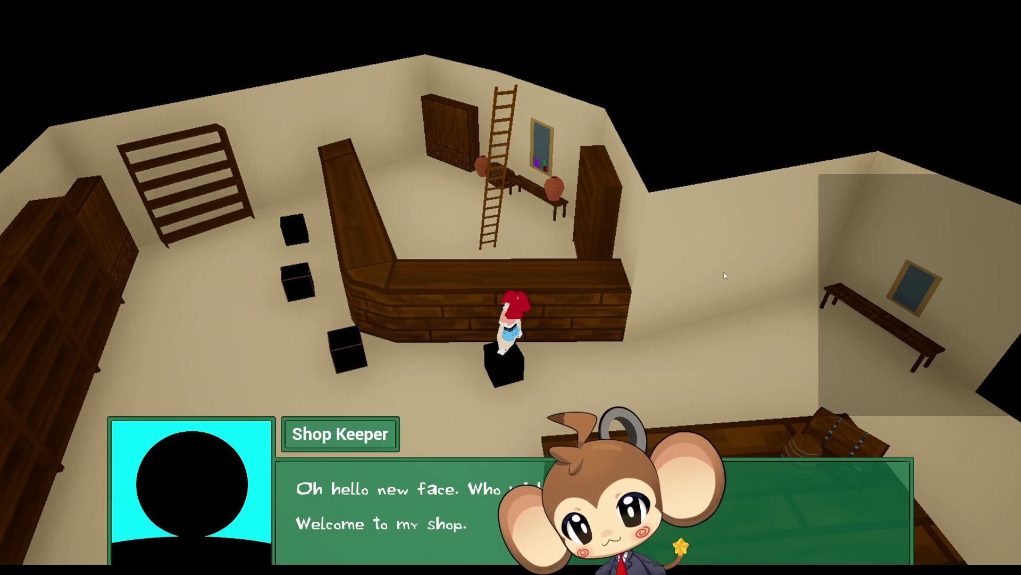
Talk through Mira's and Karon's lines, check Karon's store, and decline the Orblings offer
{"action": "key", "text": "space"}
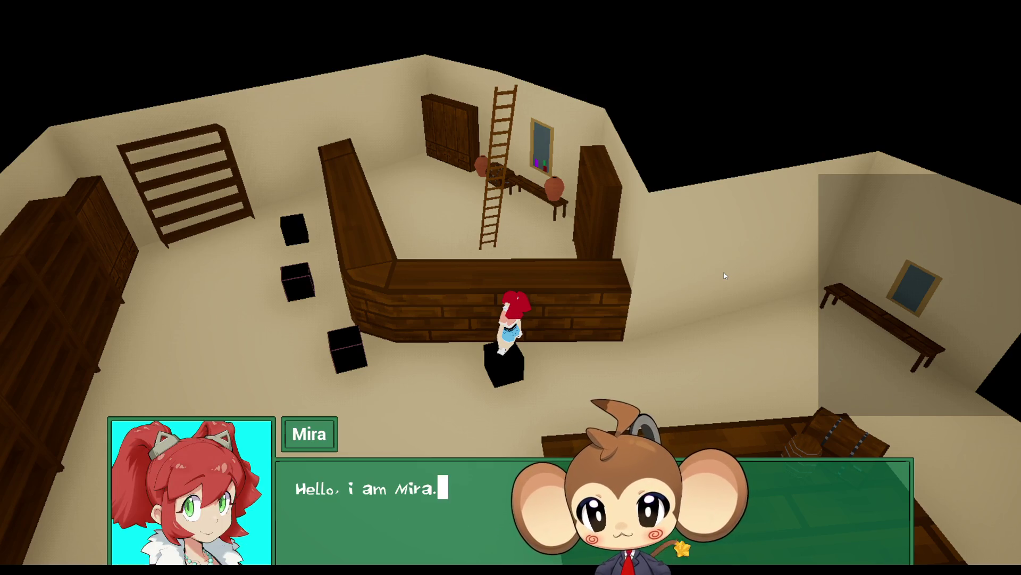
{"action": "key", "text": "space"}
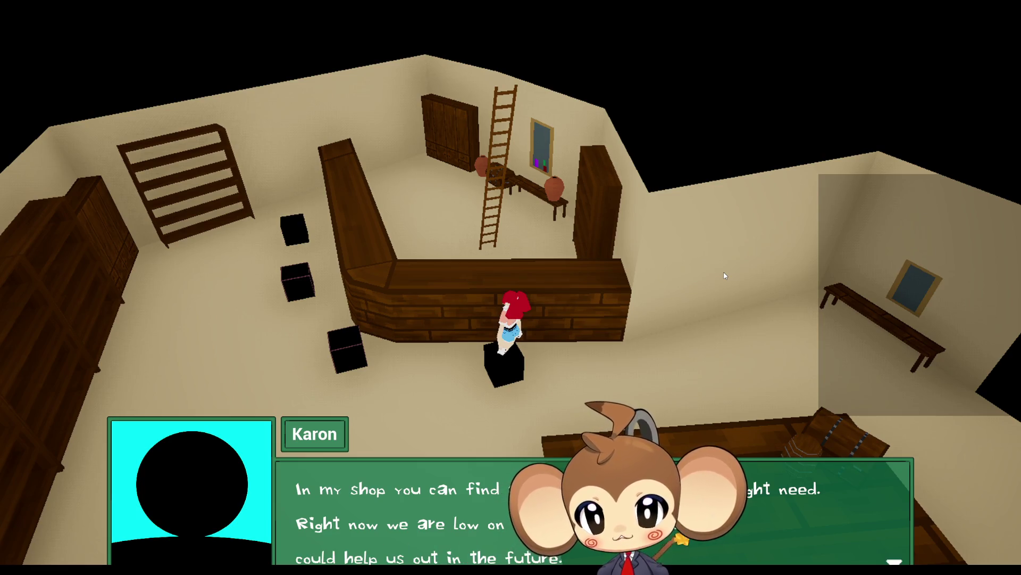
{"action": "key", "text": "Return"}
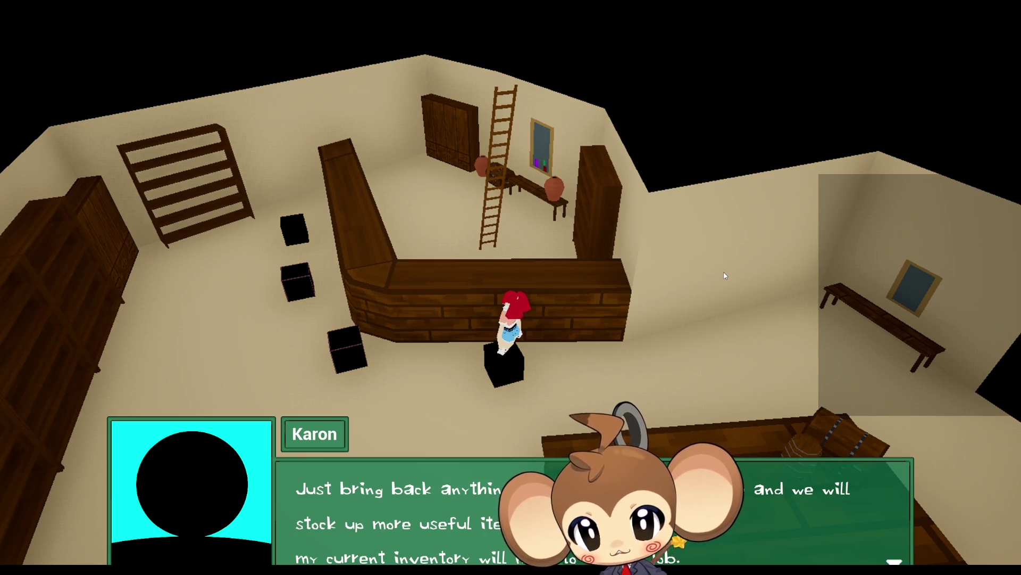
{"action": "left_click", "coordinate": [725, 275]}
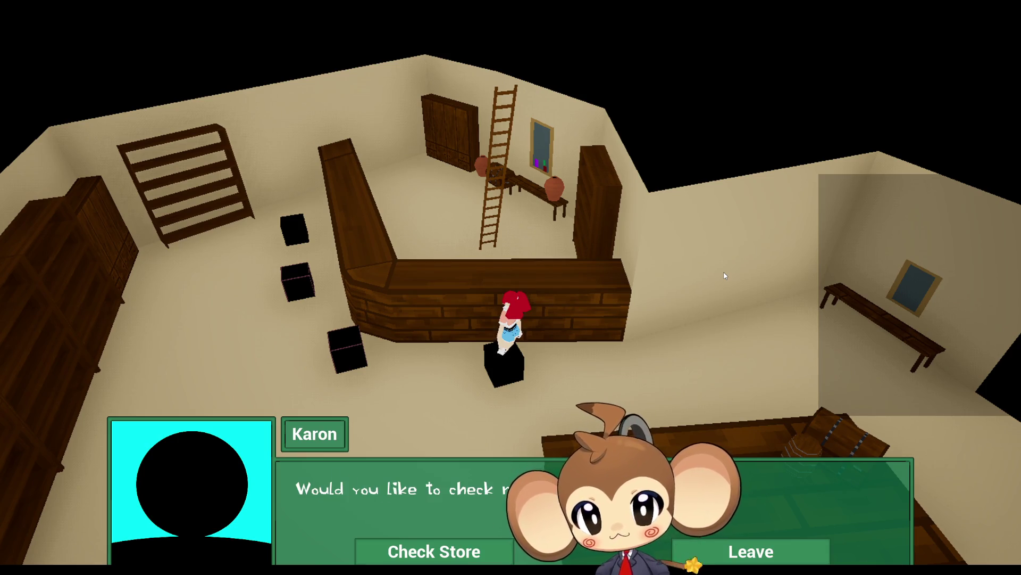
{"action": "left_click", "coordinate": [502, 551]}
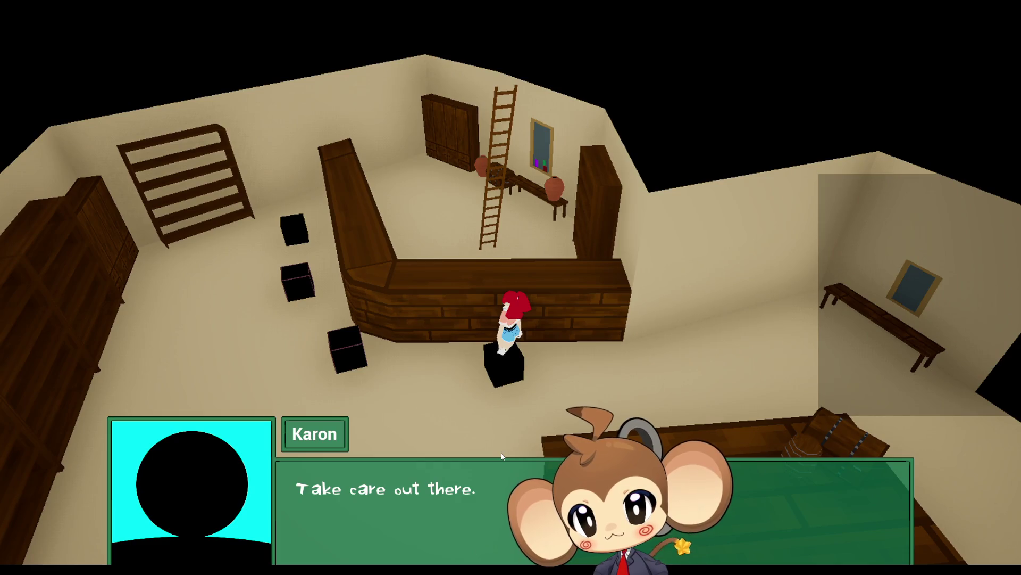
{"action": "left_click", "coordinate": [501, 455]}
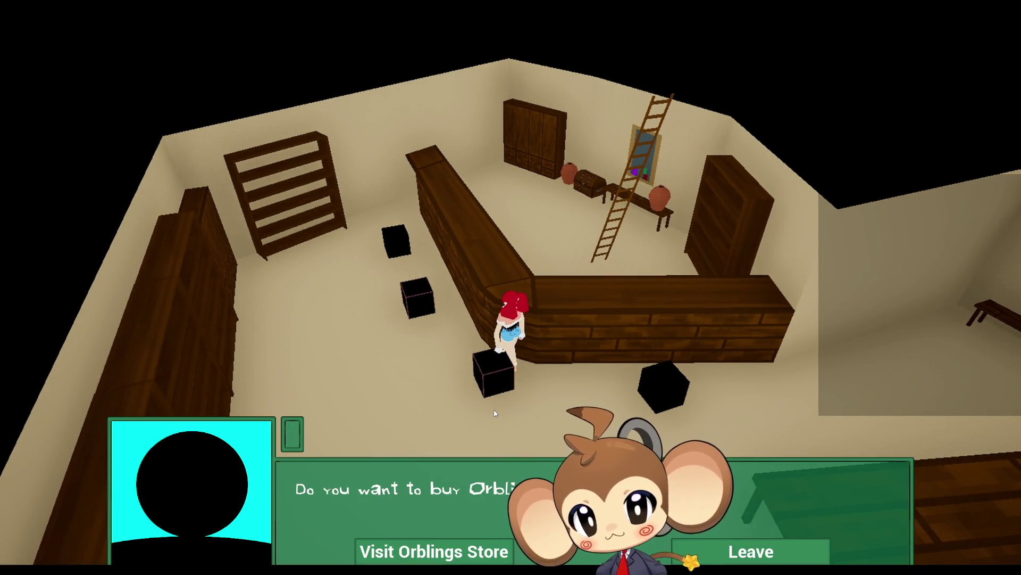
{"action": "left_click", "coordinate": [717, 550]}
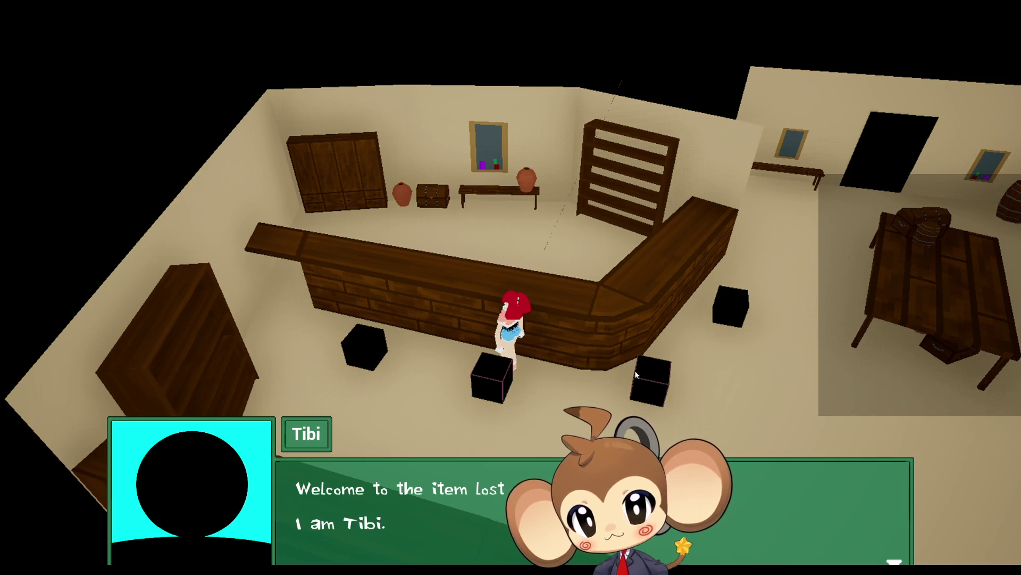
Leave Tibi's help options unchosen, decline Orblings, and leave Ela's item storage offer
{"action": "left_click", "coordinate": [636, 375]}
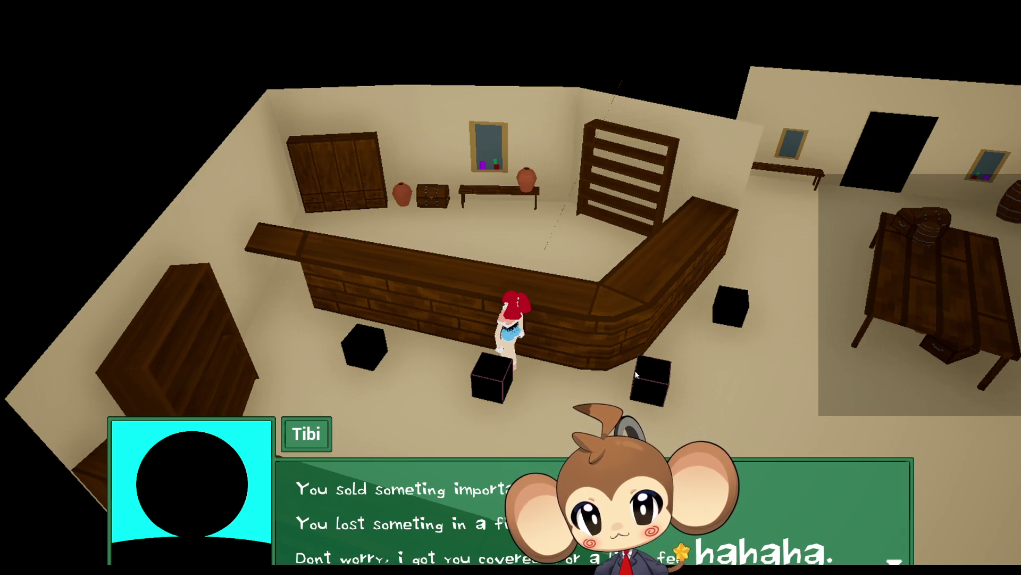
{"action": "key", "text": "space"}
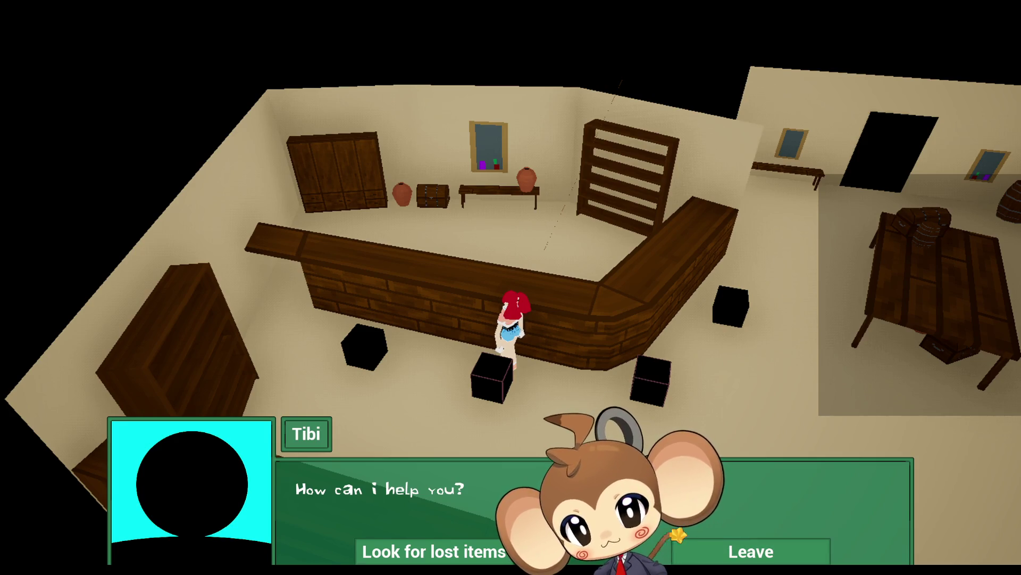
{"action": "key", "text": "Left"}
{"action": "key", "text": "Right"}
{"action": "key", "text": "space"}
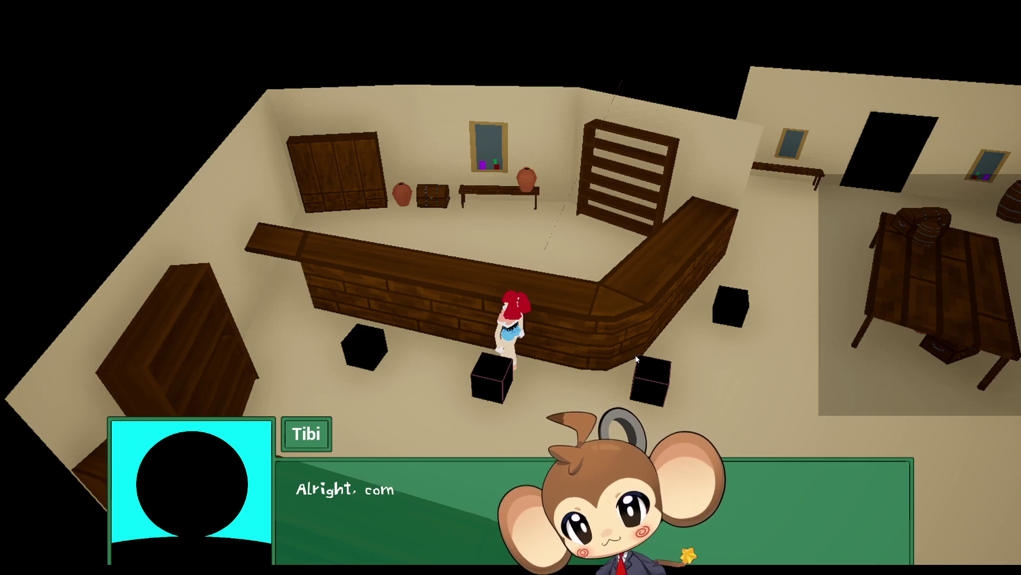
{"action": "key", "text": "space"}
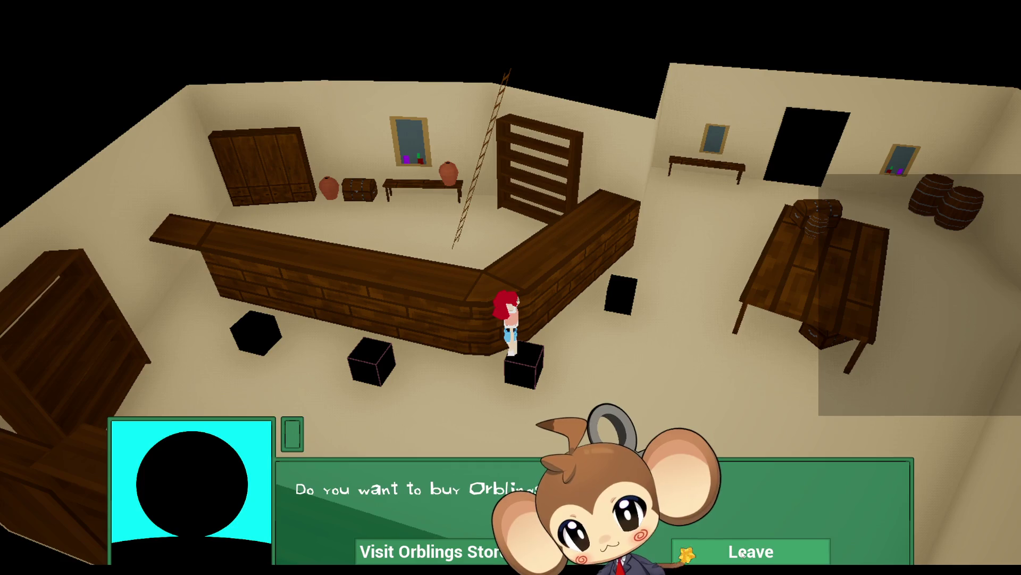
{"action": "key", "text": "space"}
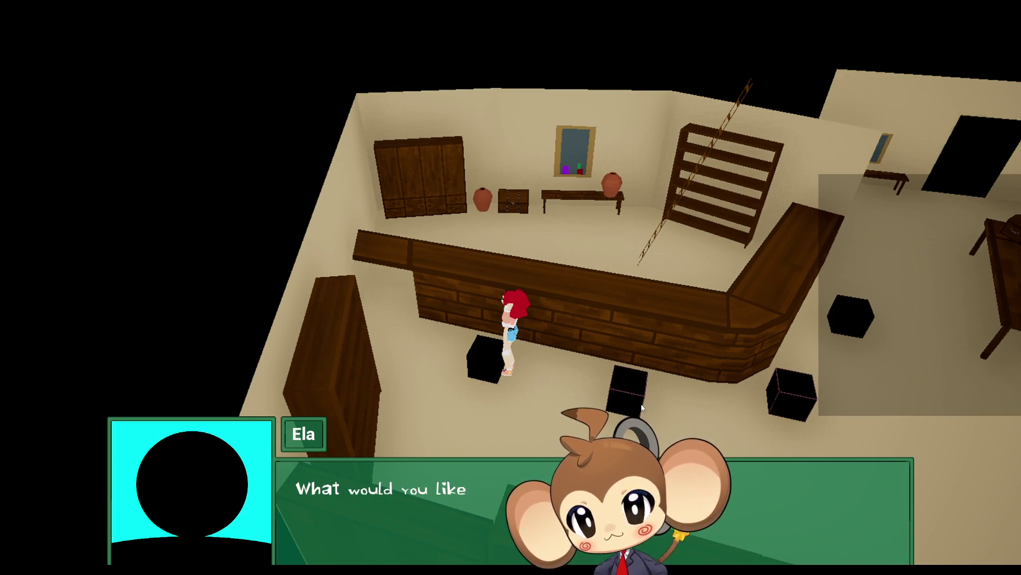
{"action": "left_click", "coordinate": [741, 540]}
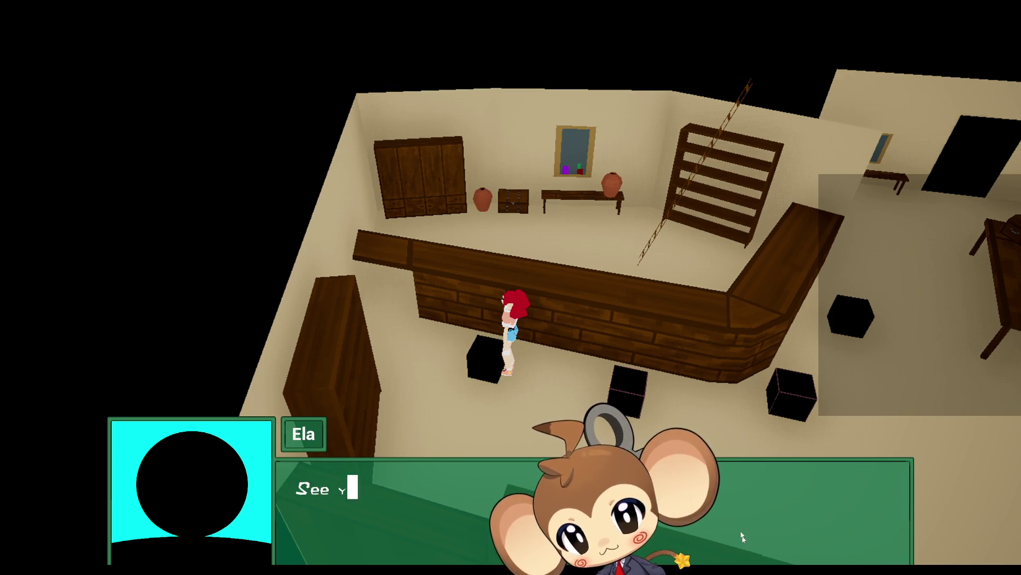
{"action": "left_click", "coordinate": [660, 359]}
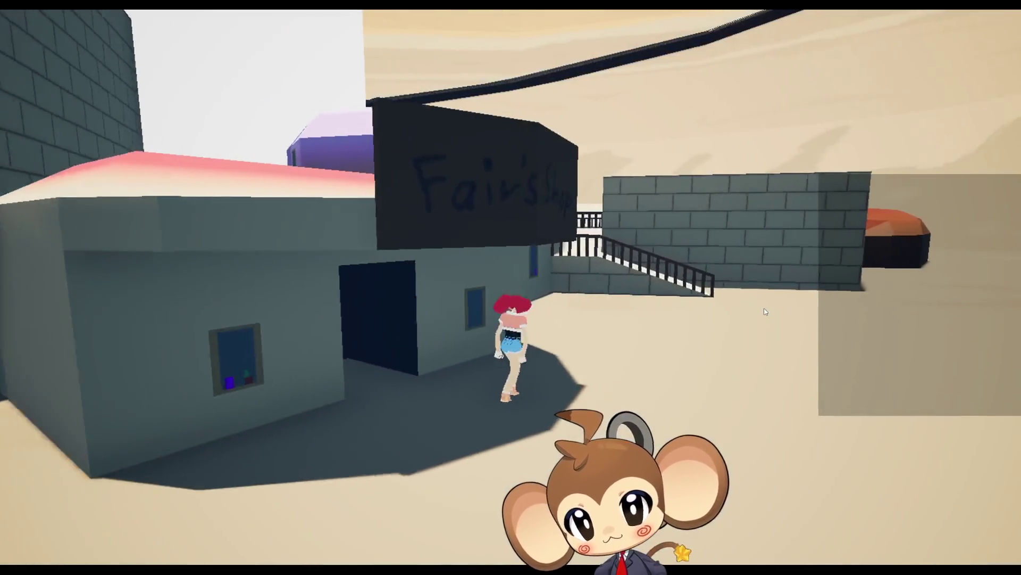
Run from Fair's Shop into the orange building and dismiss the Good bye dialogue
{"action": "left_click", "coordinate": [764, 311]}
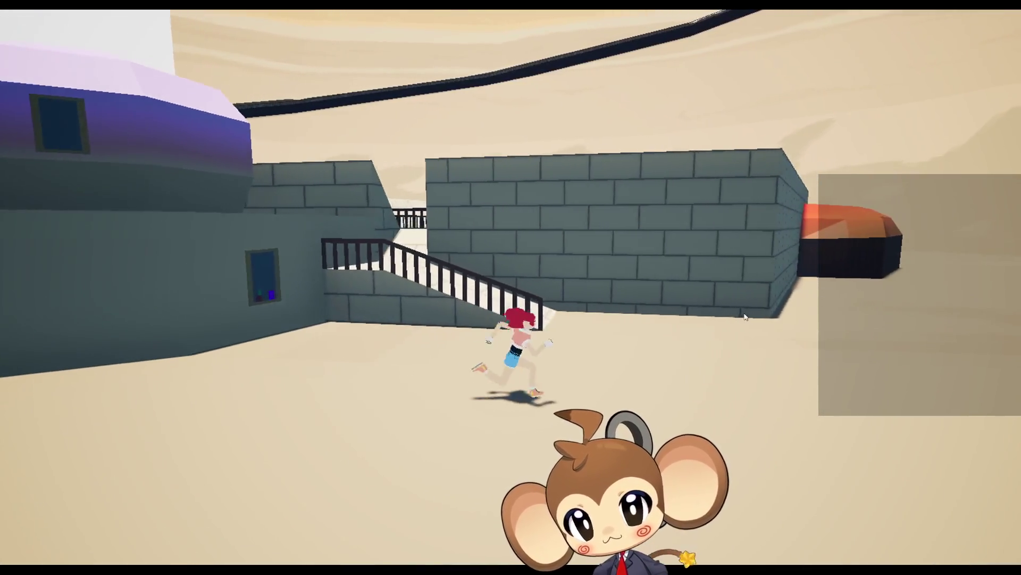
{"action": "key", "text": "w"}
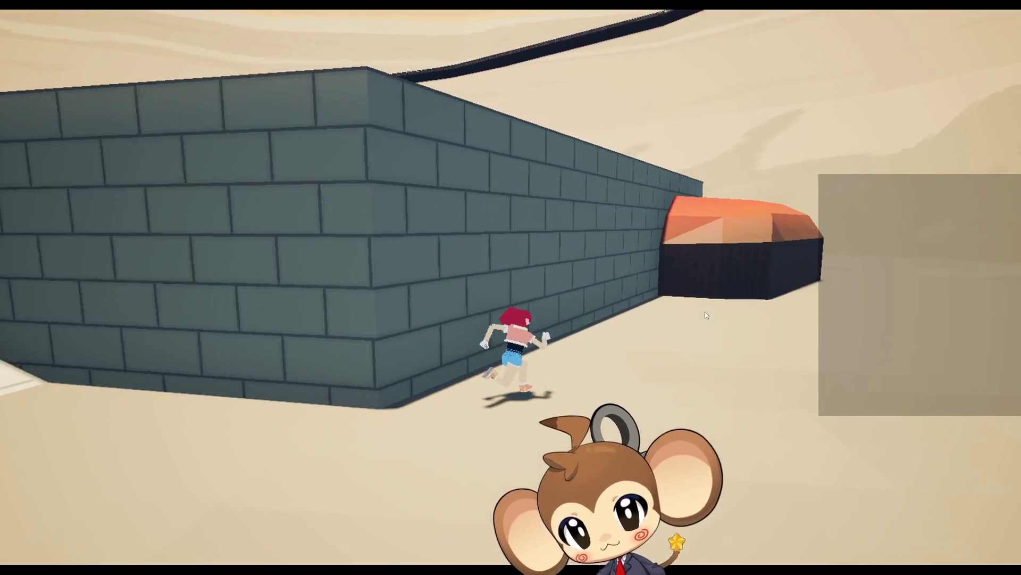
{"action": "key", "text": "w"}
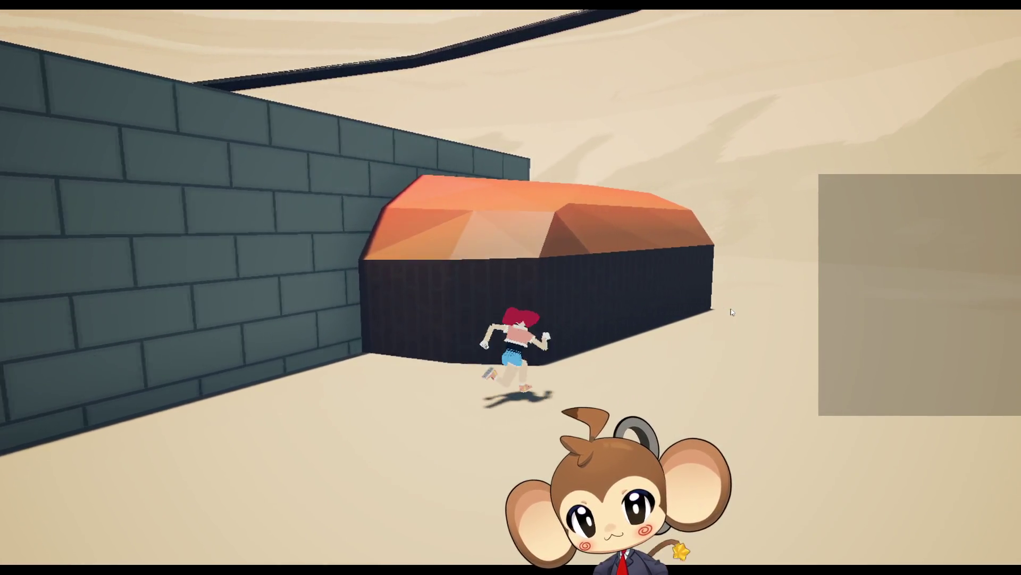
{"action": "key", "text": "w"}
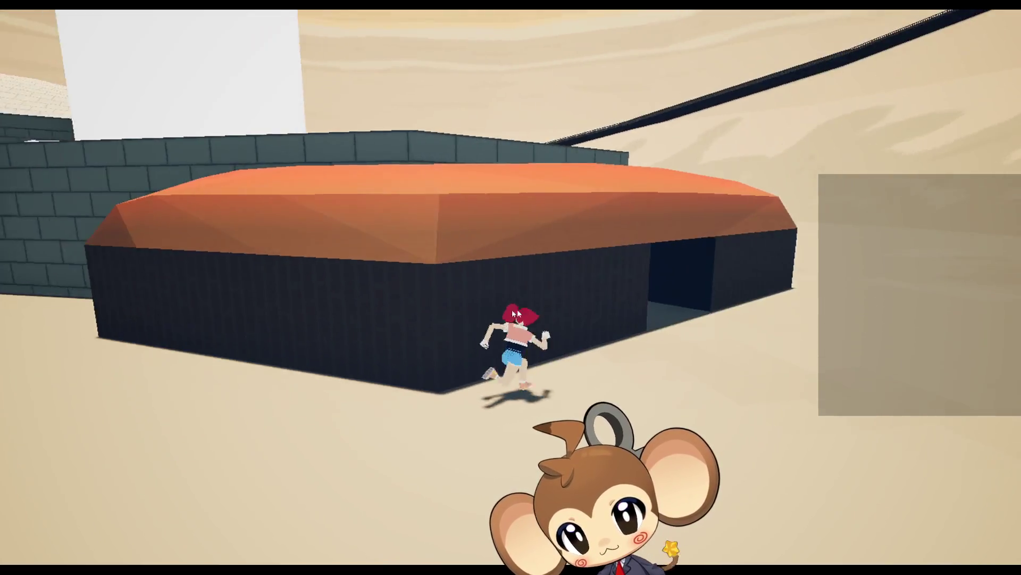
{"action": "key", "text": "w"}
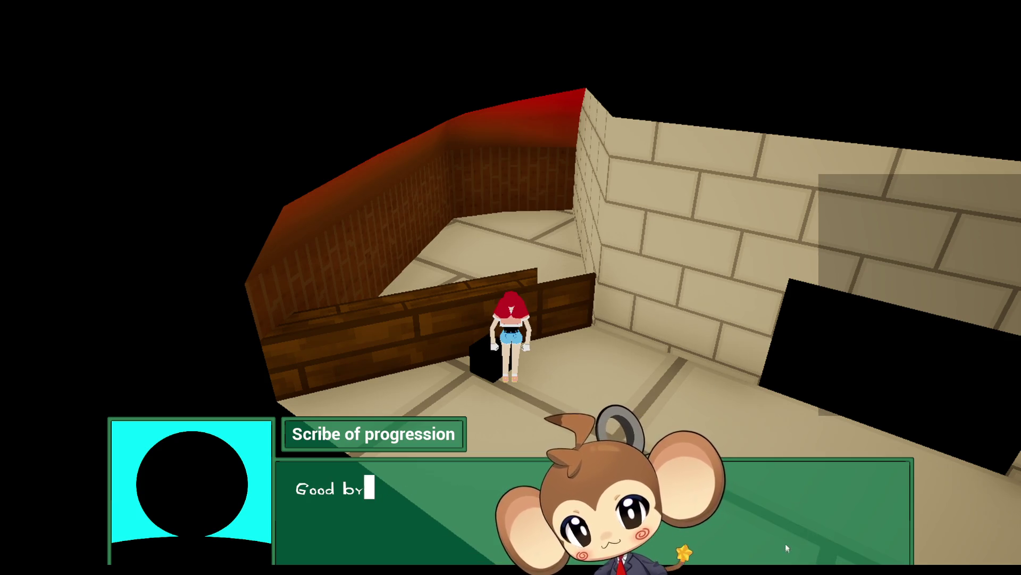
{"action": "key", "text": "Return"}
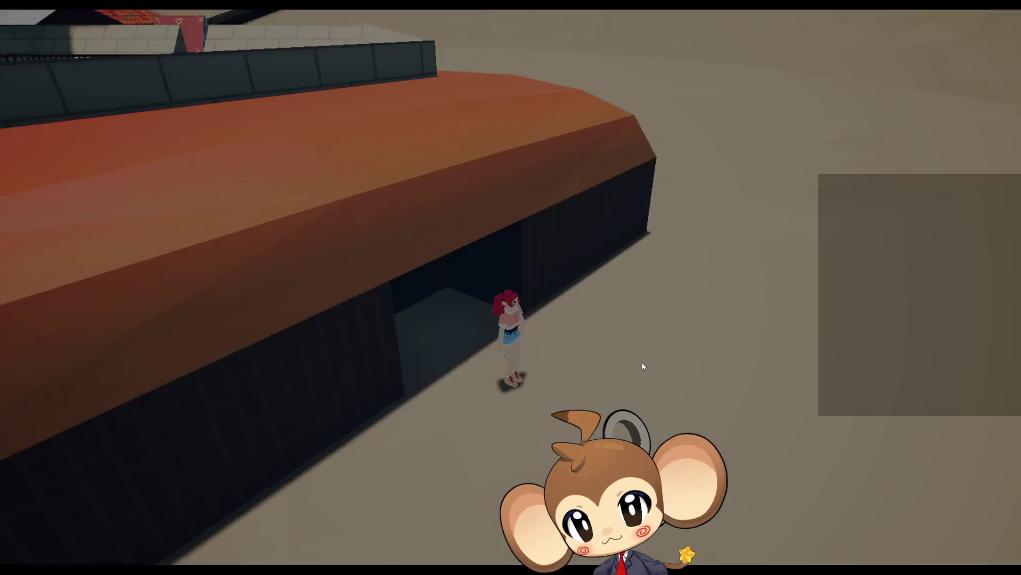
Run along the wall and across the sand into the stone building's doorway
{"action": "key", "text": "w"}
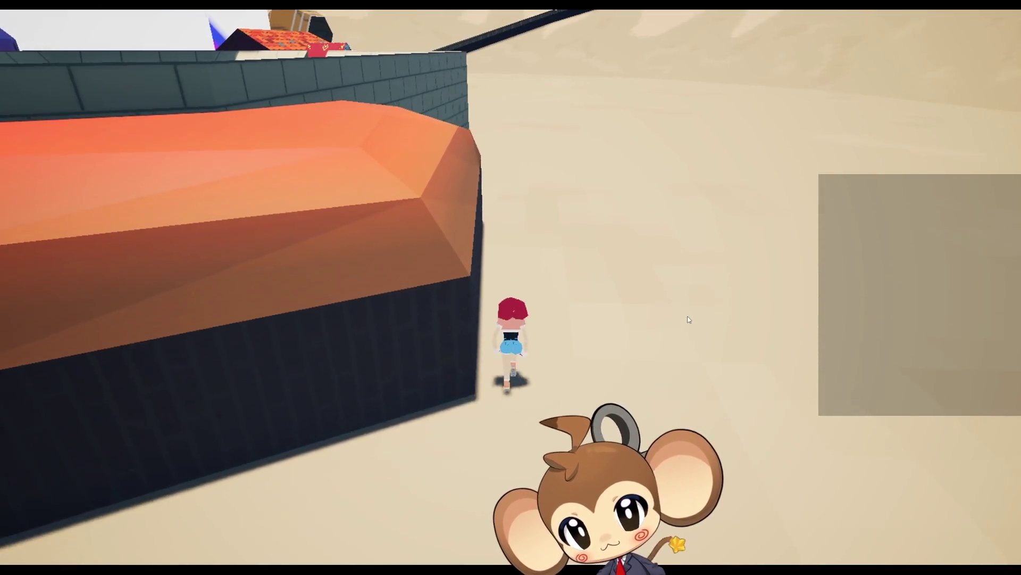
{"action": "key", "text": "w"}
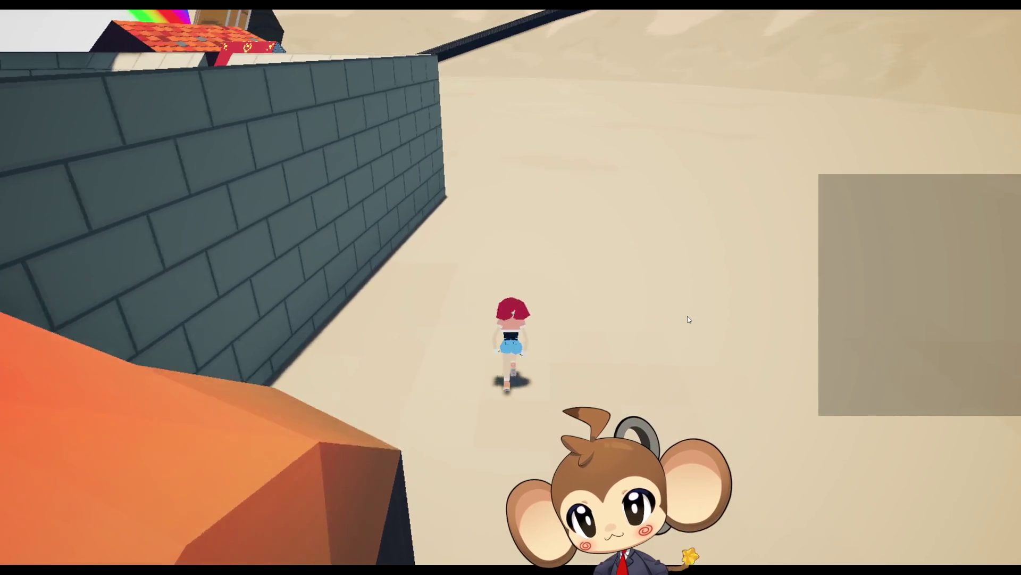
{"action": "key", "text": "w"}
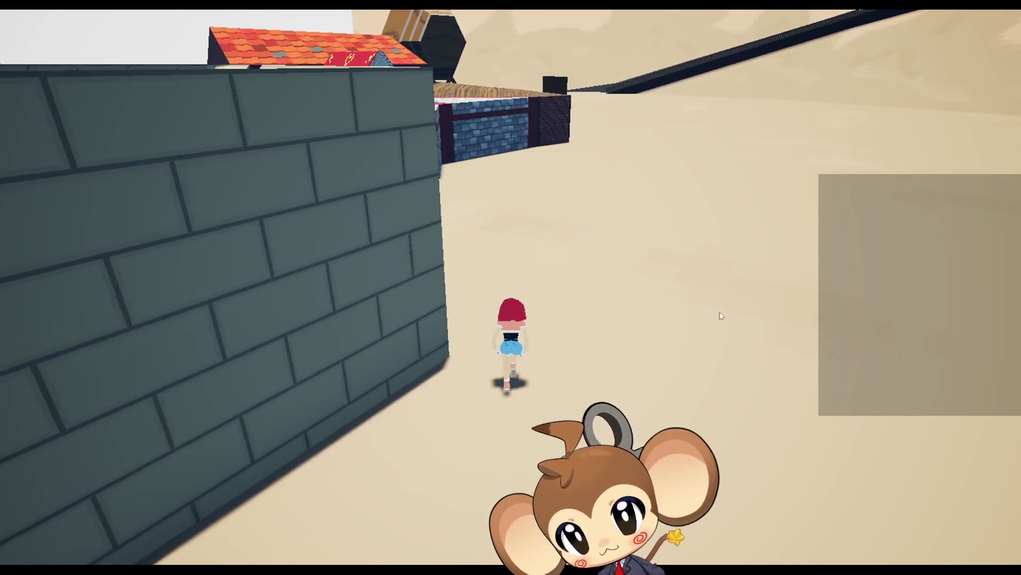
{"action": "key", "text": "w"}
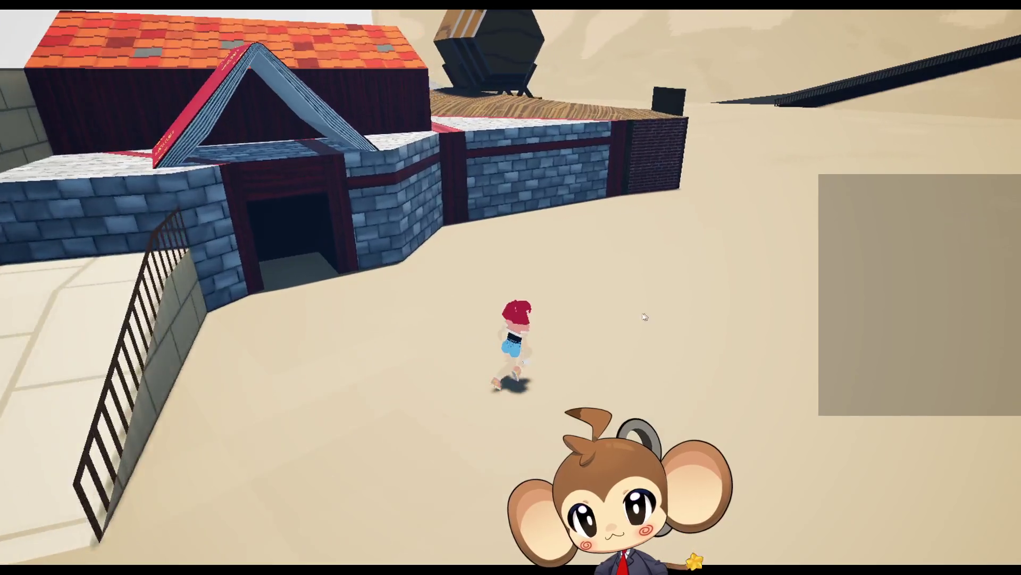
{"action": "key", "text": "w"}
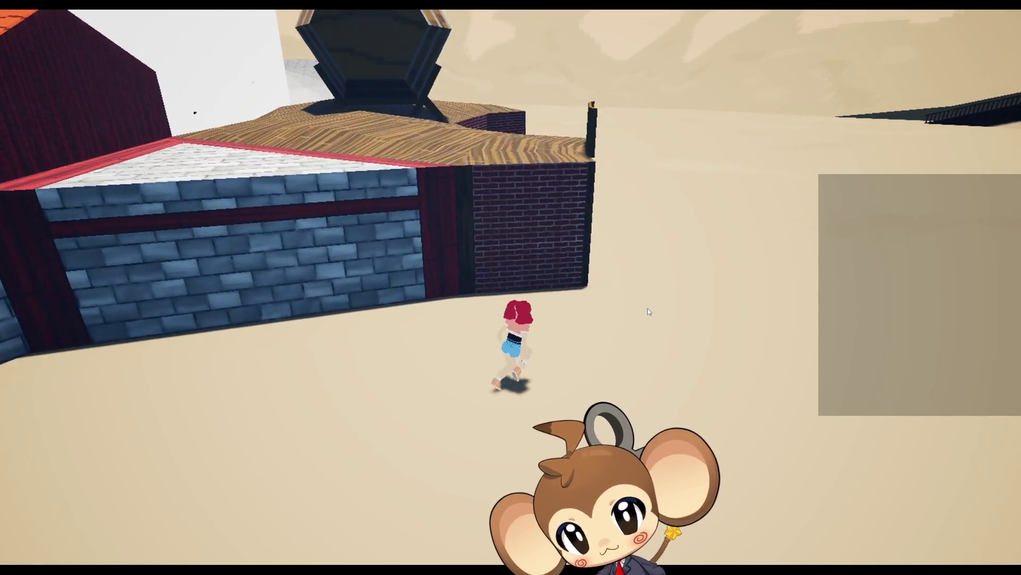
{"action": "key", "text": "w"}
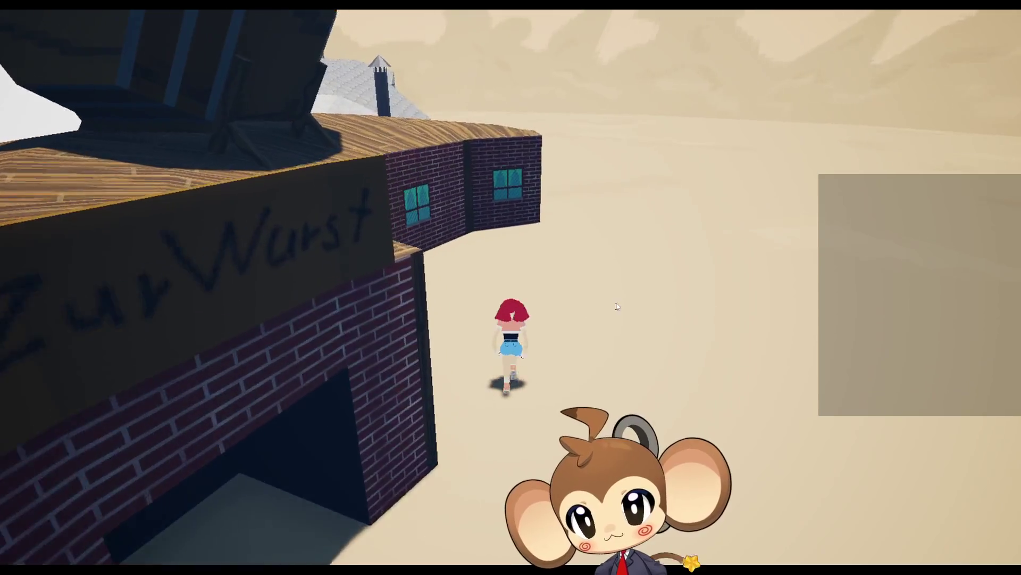
{"action": "key", "text": "w"}
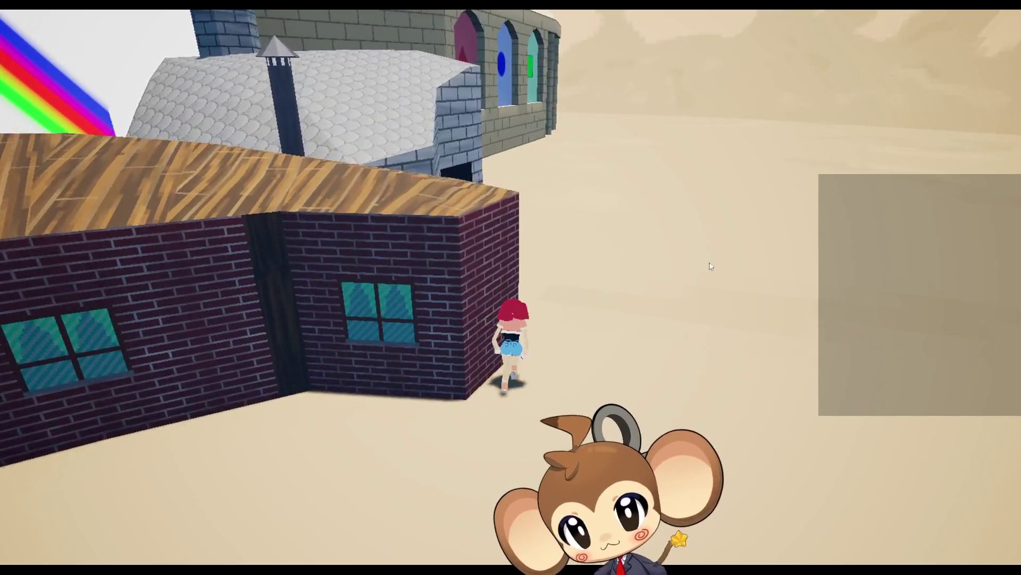
{"action": "key", "text": "w"}
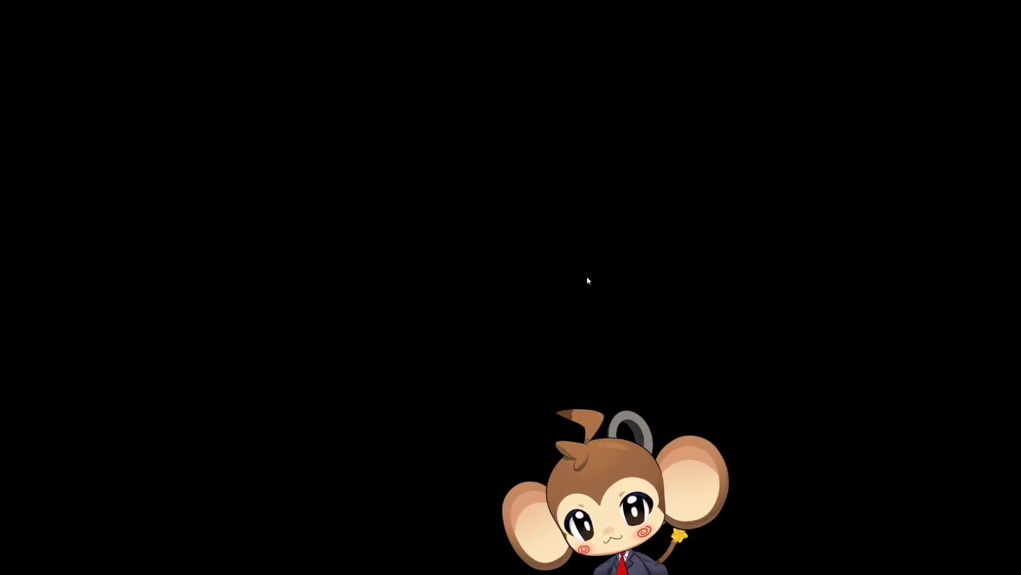
Approach Nuru and Nara, advance their dialogue, and try Turn To Item in Manage Orblings
{"action": "key", "text": "w"}
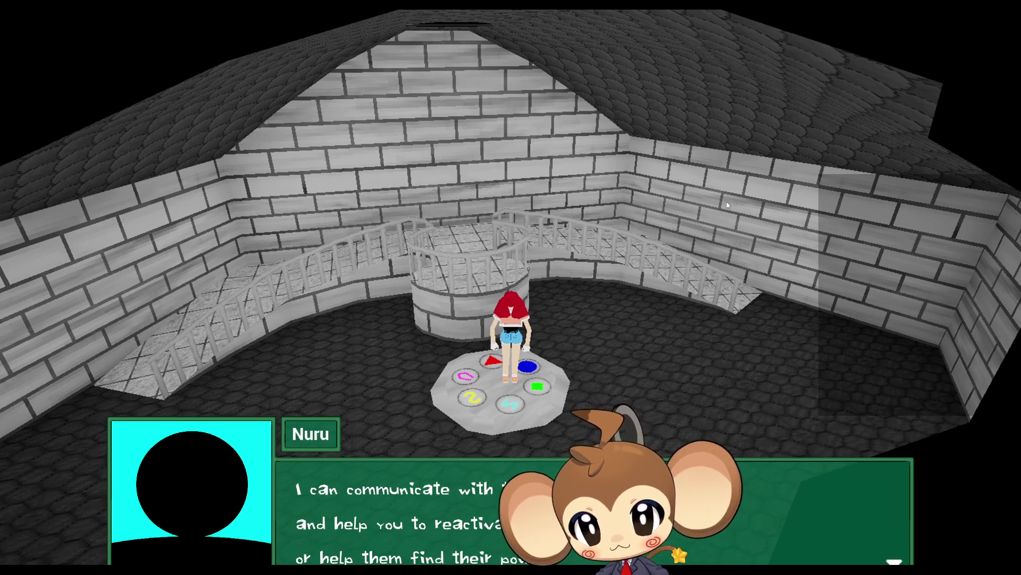
{"action": "key", "text": "Return"}
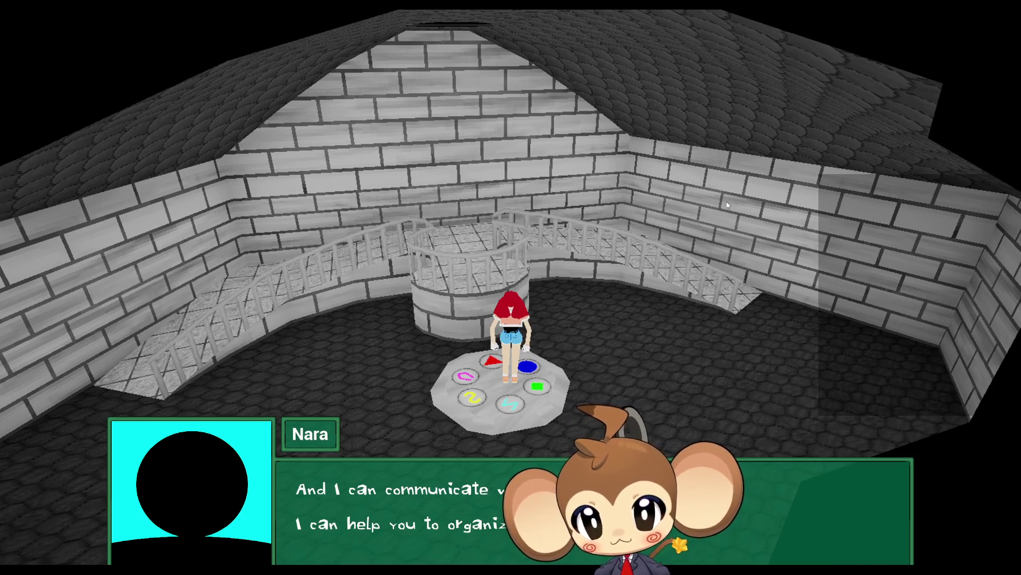
{"action": "key", "text": "Return"}
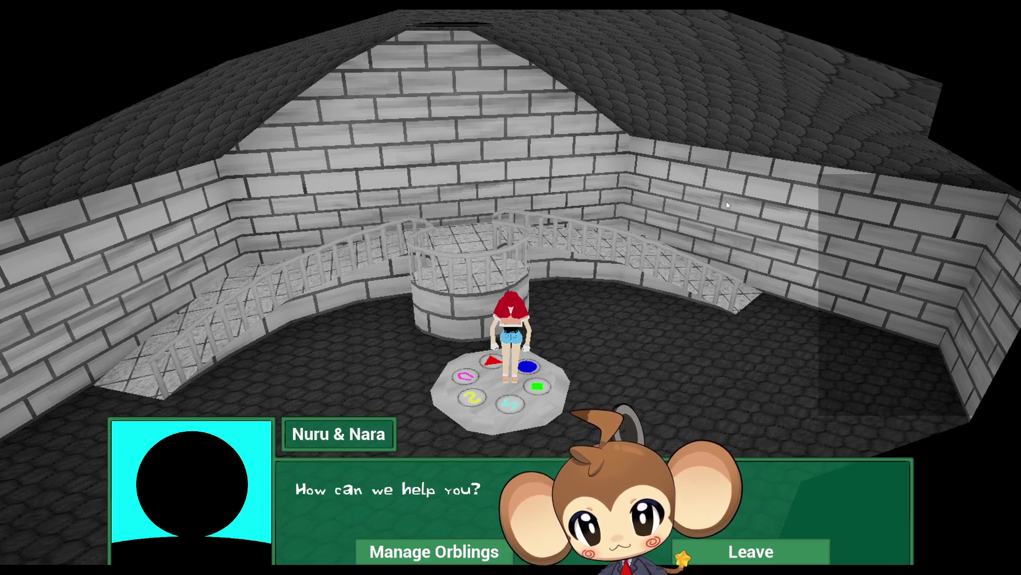
{"action": "left_click", "coordinate": [449, 550]}
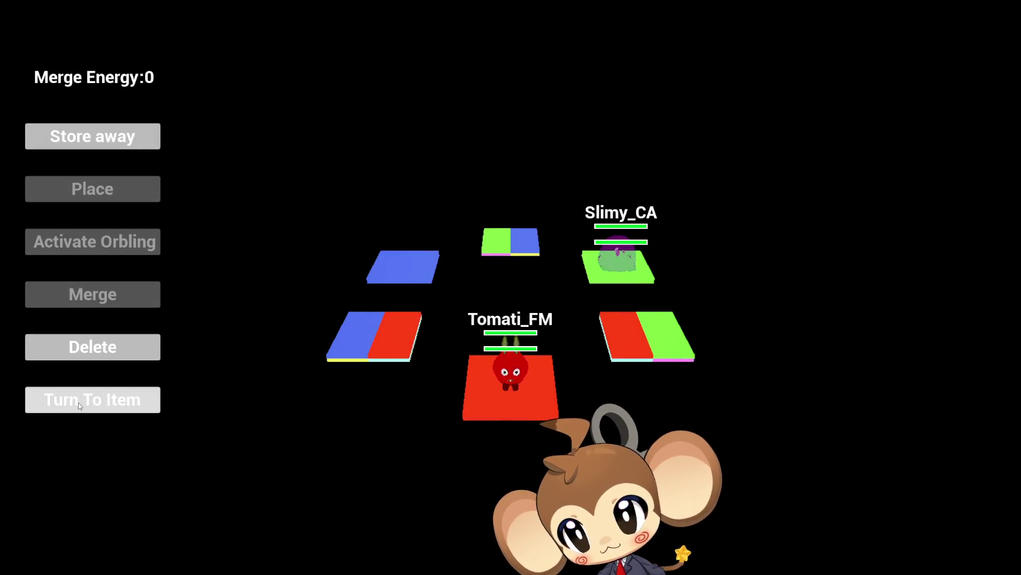
{"action": "left_click", "coordinate": [79, 402]}
{"action": "key", "text": "Escape"}
{"action": "key", "text": "Escape"}
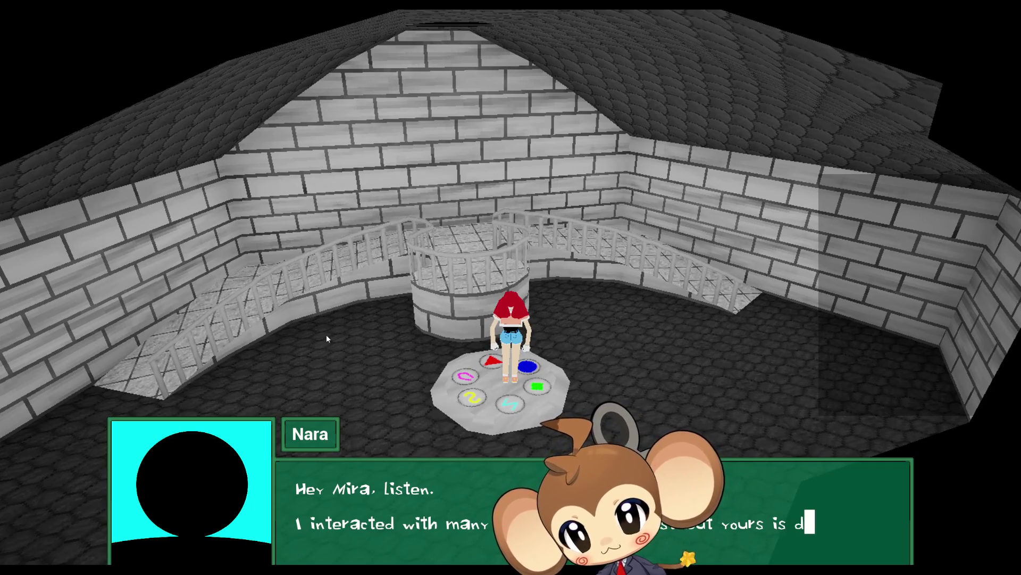
Finish Nara's dialogue, choose Leave, and close the good-bye line
{"action": "left_click", "coordinate": [377, 317]}
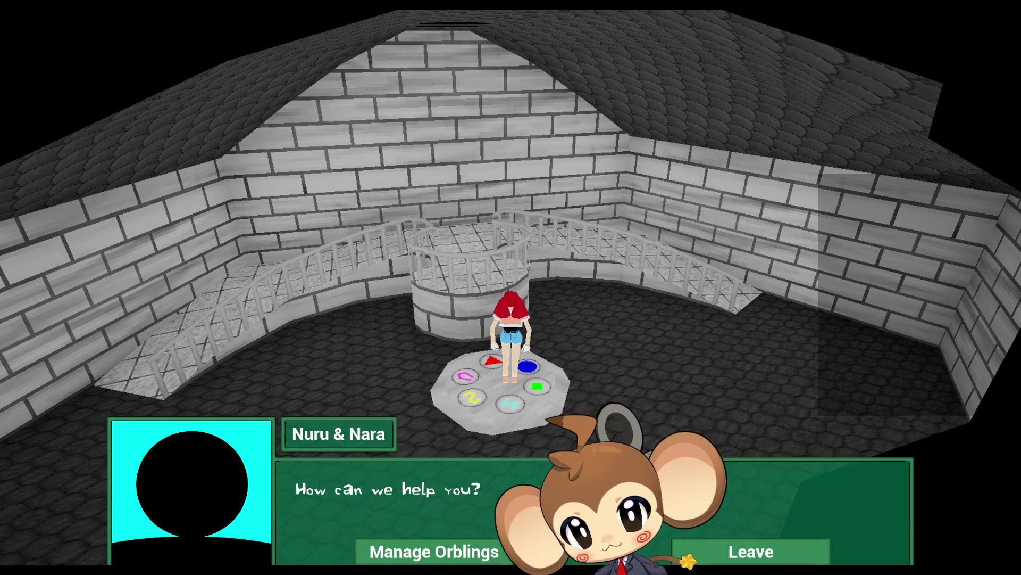
{"action": "left_click", "coordinate": [715, 562]}
{"action": "left_click", "coordinate": [652, 428]}
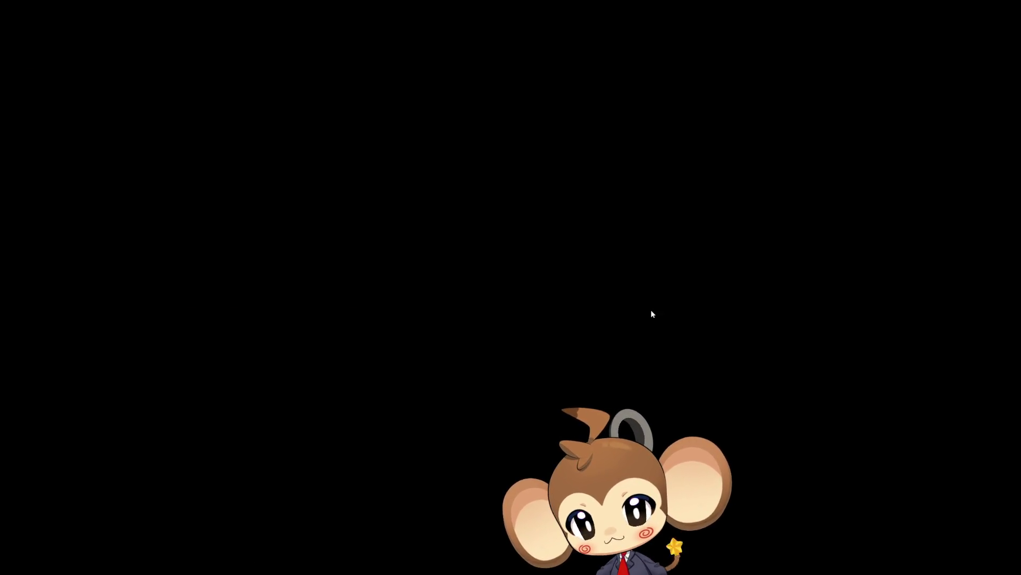
Drop through the tower floor hole, then run across the black bridge to the railed platform
{"action": "key", "text": "w"}
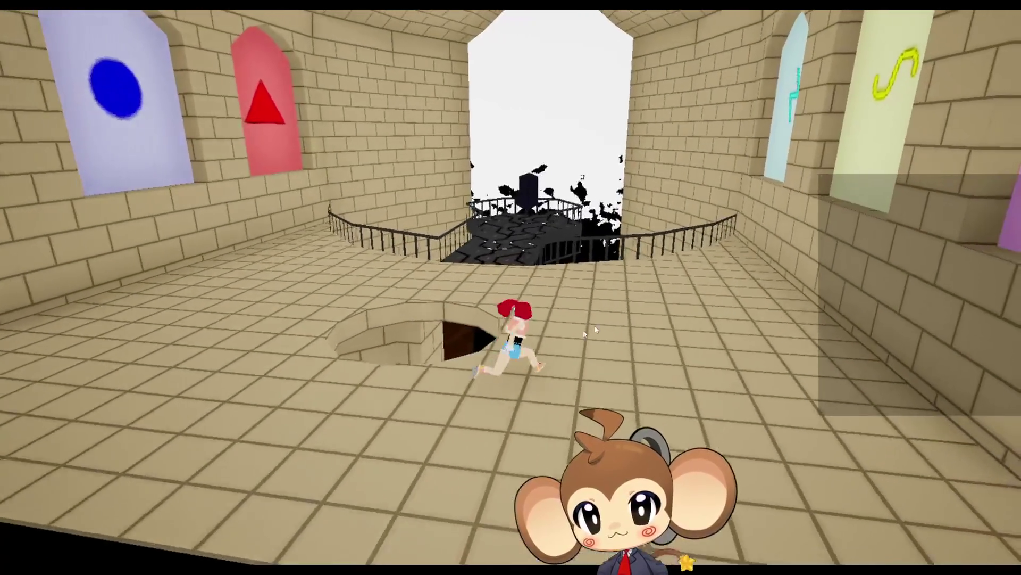
{"action": "key", "text": "s"}
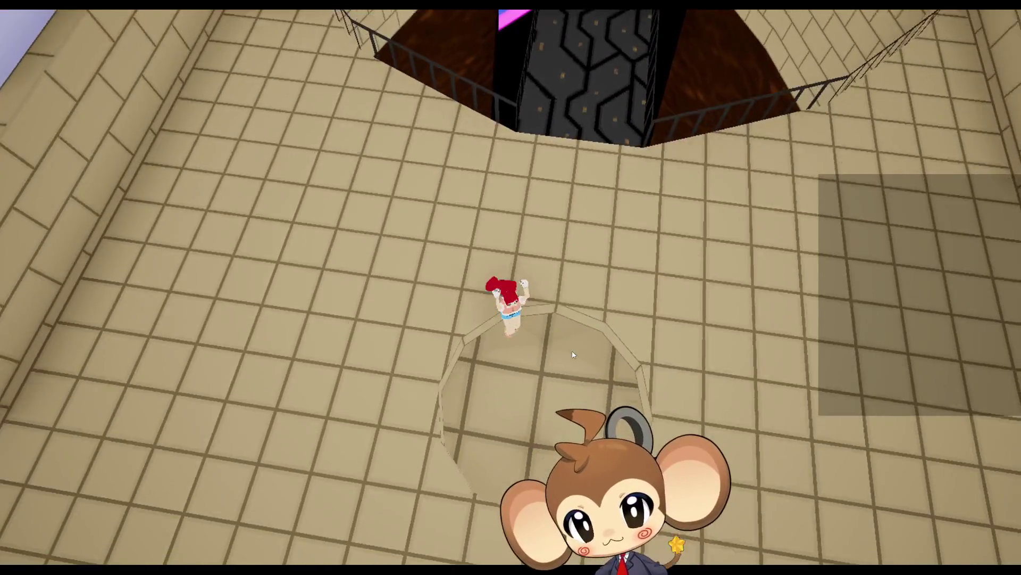
{"action": "key", "text": "w"}
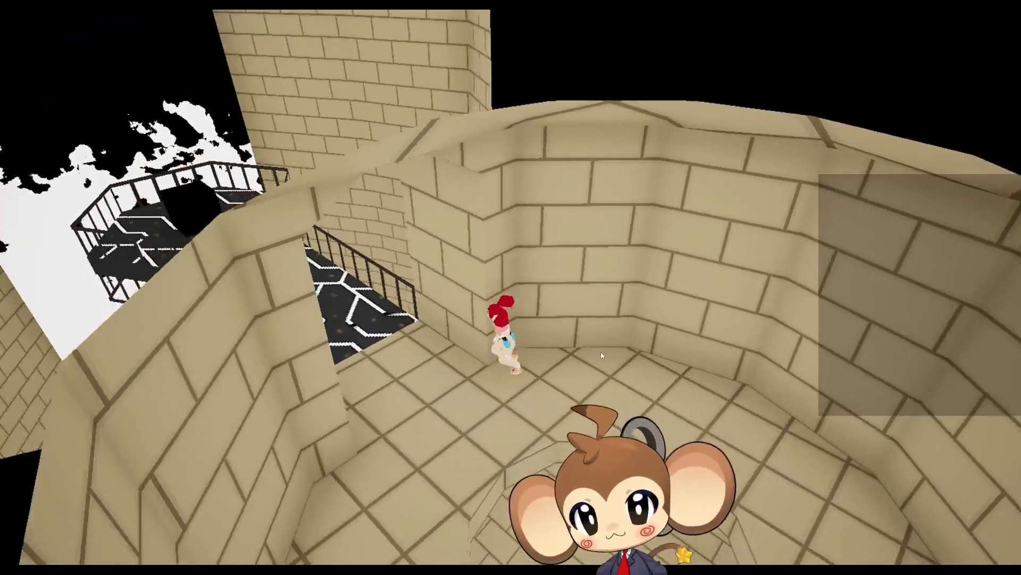
{"action": "key", "text": "w"}
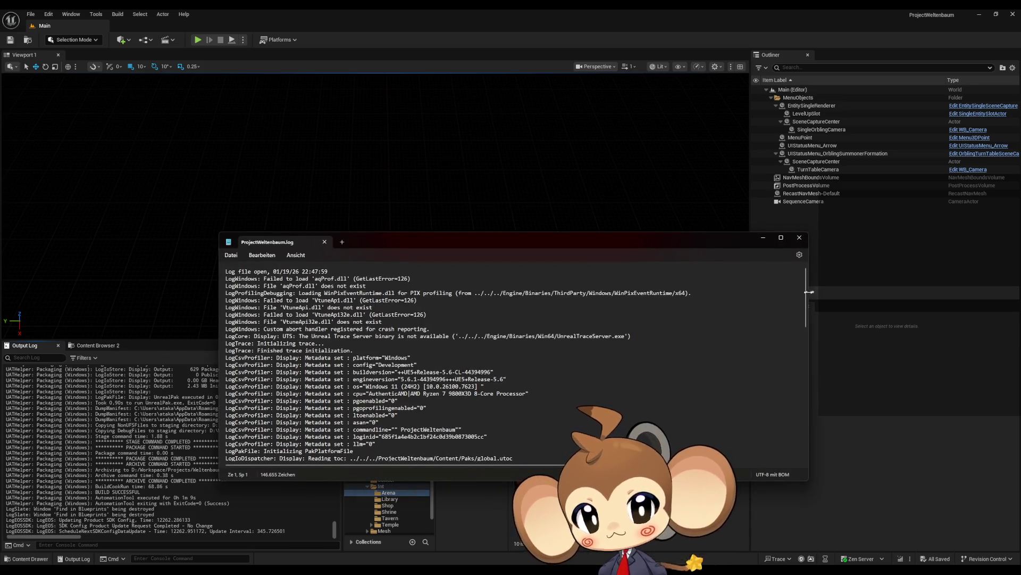
Scroll through the Notepad log, marking the FadeReached, LockInput and Cave1Fade1 entries
{"action": "scroll", "coordinate": [807, 314], "scroll_direction": "down", "scroll_amount": 15}
{"action": "left_click_drag", "start_coordinate": [807, 308], "coordinate": [806, 463]}
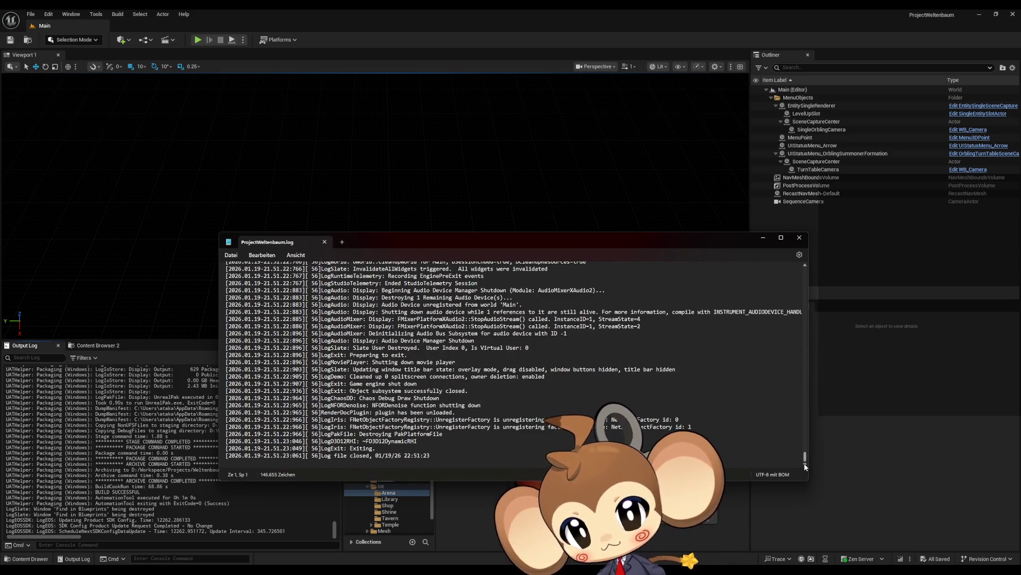
{"action": "scroll", "coordinate": [514, 360], "scroll_direction": "up", "scroll_amount": 5}
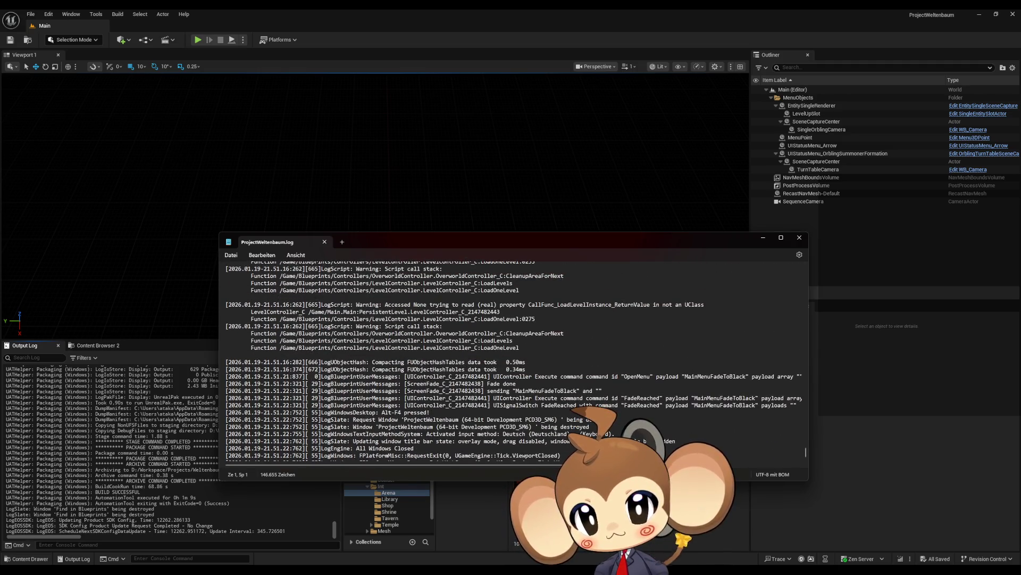
{"action": "scroll", "coordinate": [601, 405], "scroll_direction": "up", "scroll_amount": 10}
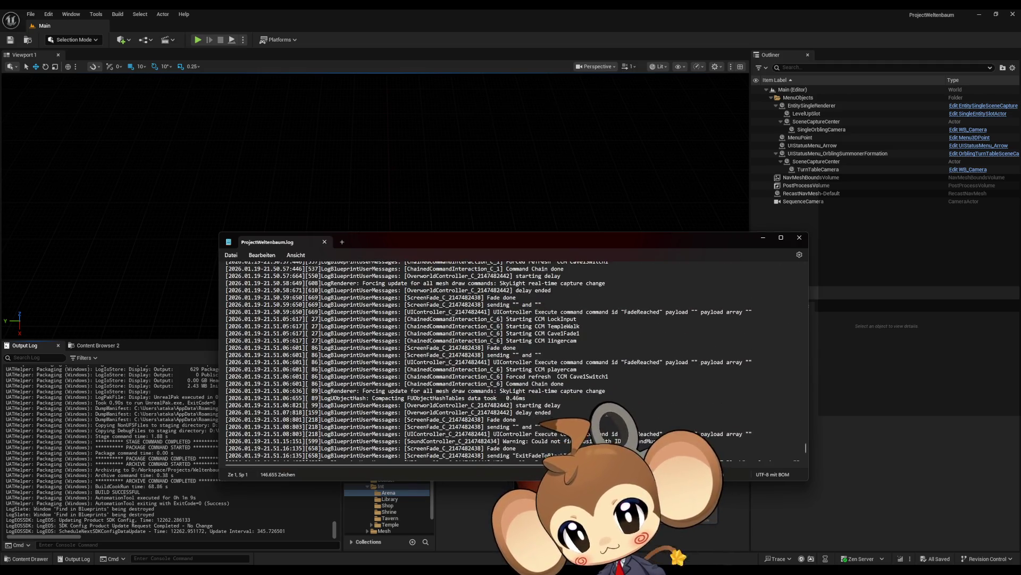
{"action": "scroll", "coordinate": [601, 405], "scroll_direction": "up", "scroll_amount": 6}
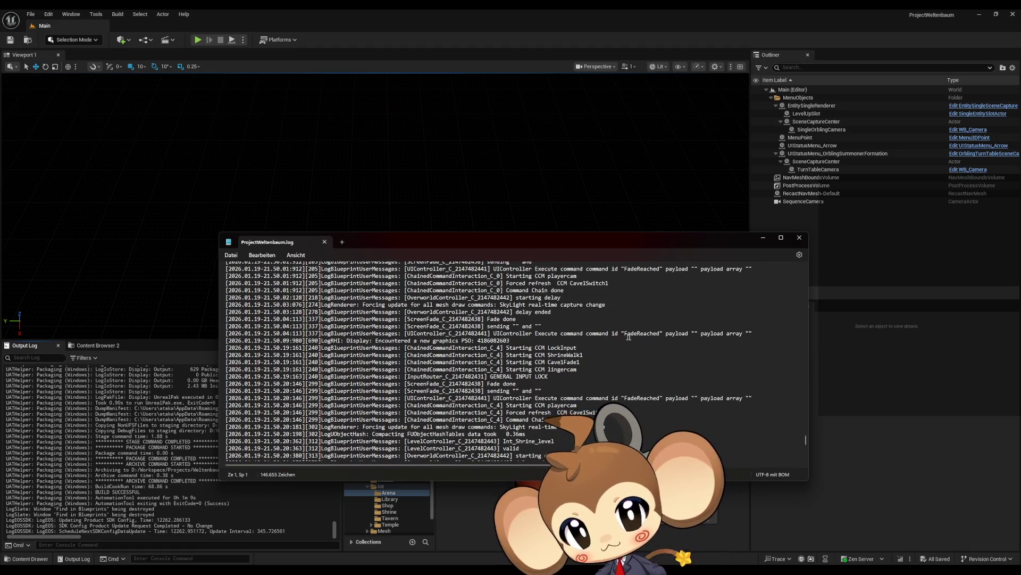
{"action": "left_click_drag", "start_coordinate": [643, 333], "coordinate": [653, 333]}
{"action": "scroll", "coordinate": [653, 369], "scroll_direction": "down", "scroll_amount": 9}
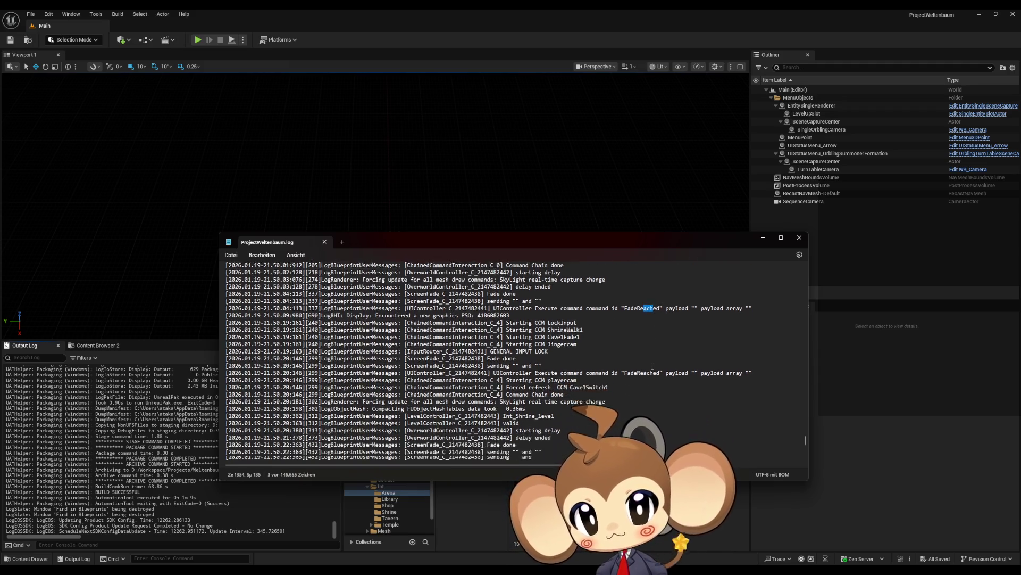
{"action": "scroll", "coordinate": [626, 377], "scroll_direction": "down", "scroll_amount": 4}
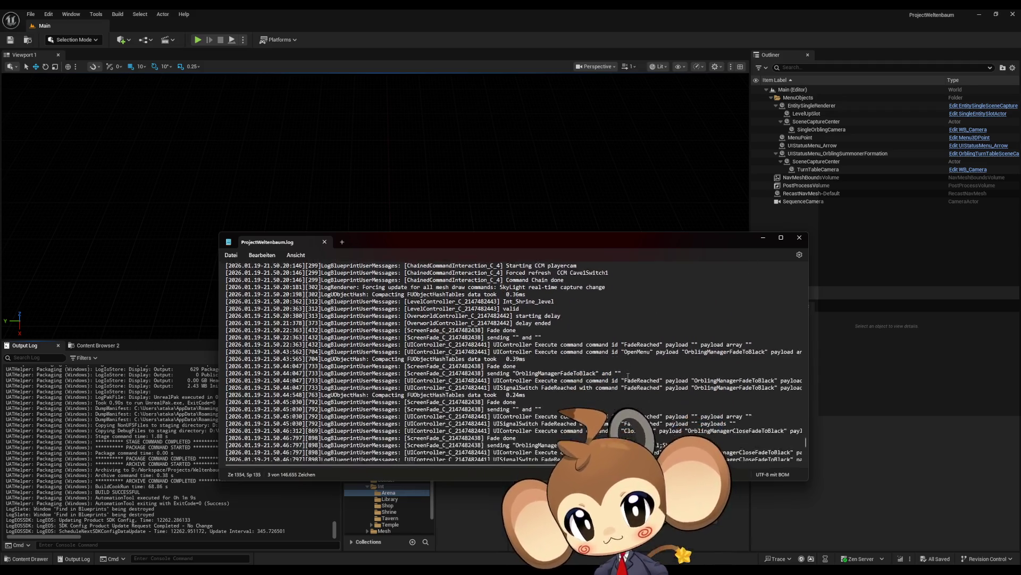
{"action": "scroll", "coordinate": [499, 401], "scroll_direction": "down", "scroll_amount": 2}
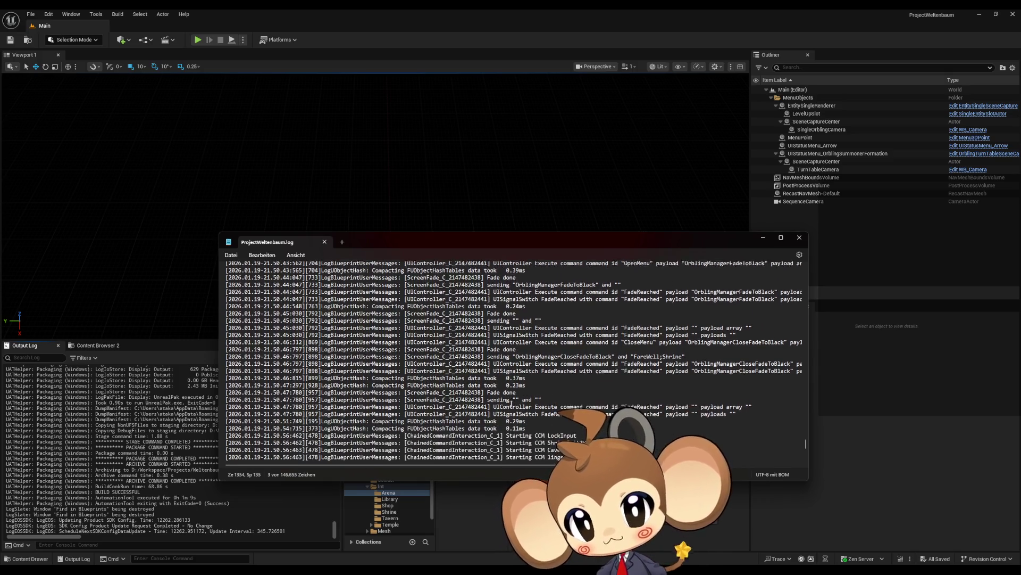
{"action": "left_click_drag", "start_coordinate": [549, 406], "coordinate": [579, 406]}
{"action": "scroll", "coordinate": [580, 406], "scroll_direction": "down", "scroll_amount": 3}
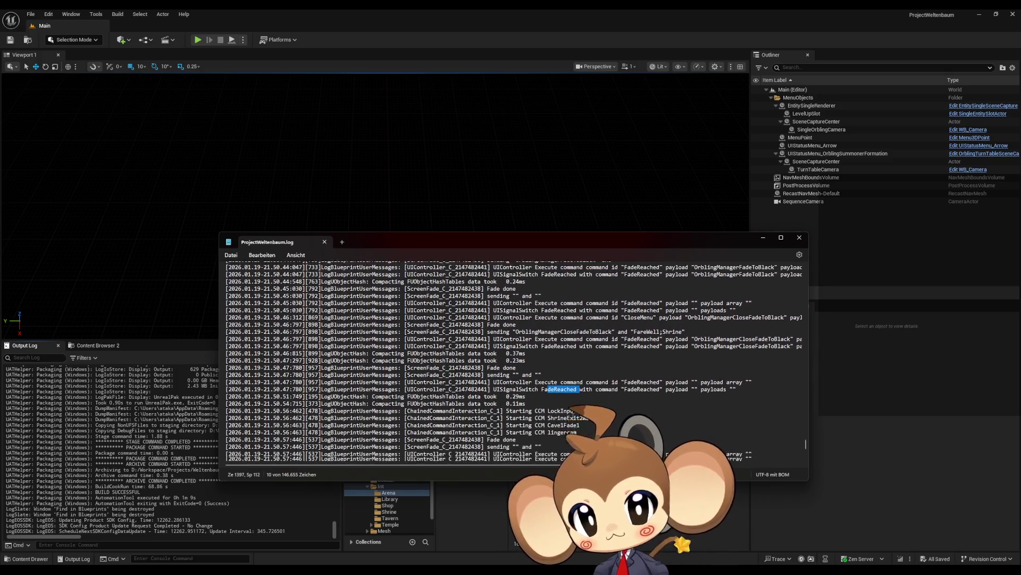
{"action": "left_click_drag", "start_coordinate": [547, 363], "coordinate": [558, 370]}
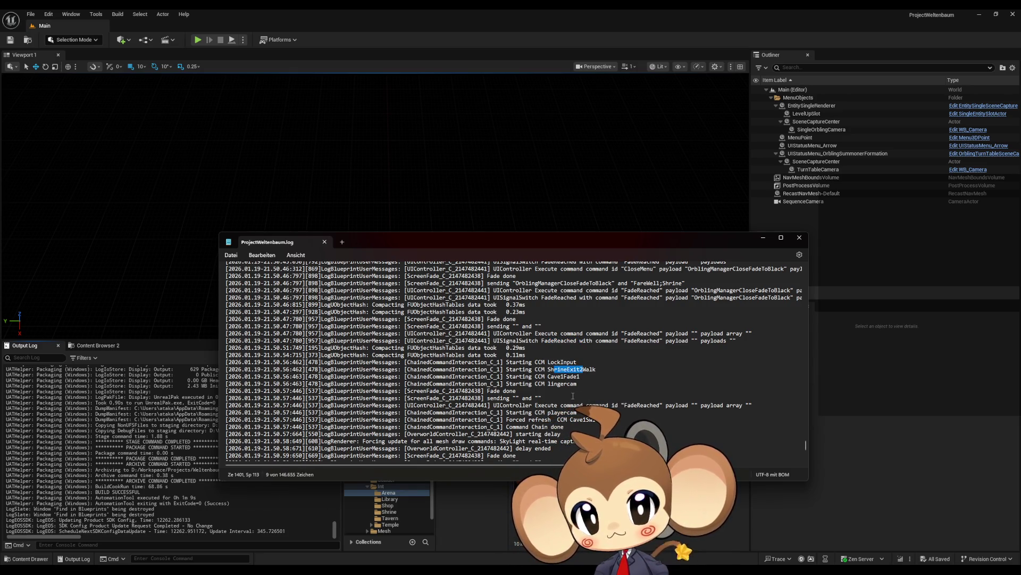
{"action": "left_click_drag", "start_coordinate": [560, 377], "coordinate": [570, 376]}
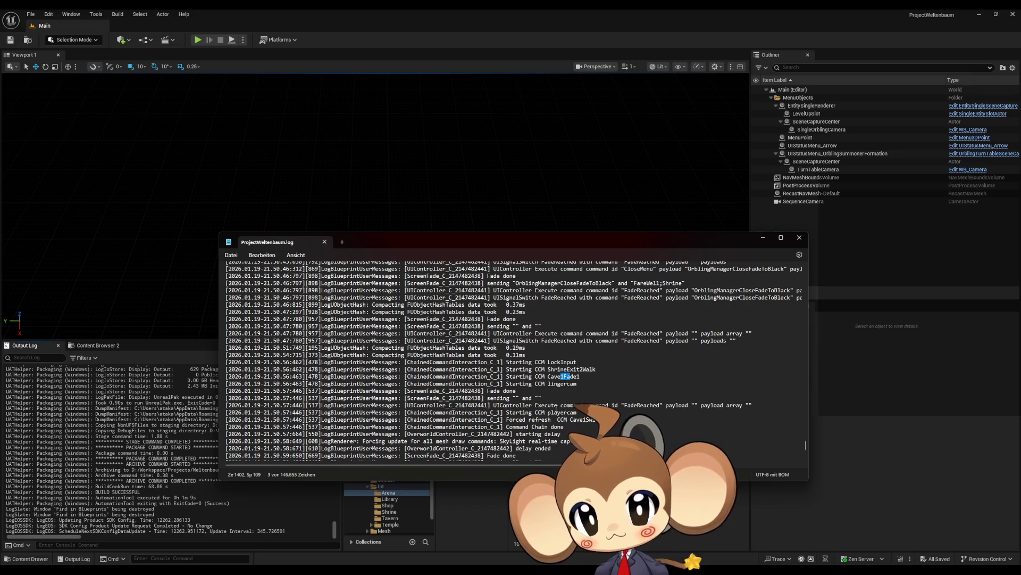
Mark the Command Chain done, TempleWalk, SkyLight capture change and delay ended log lines
{"action": "scroll", "coordinate": [570, 383], "scroll_direction": "down", "scroll_amount": 1}
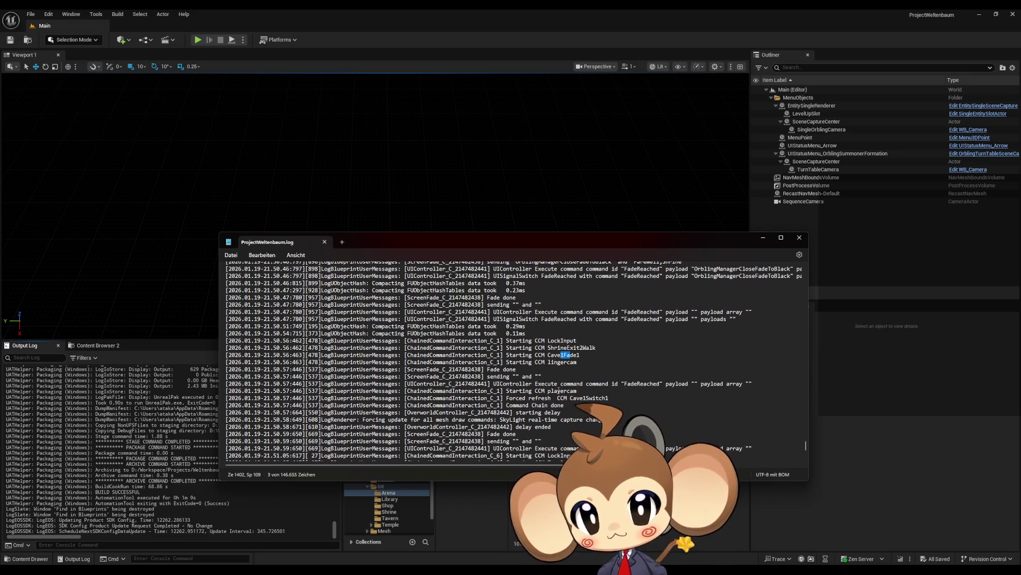
{"action": "left_click_drag", "start_coordinate": [561, 391], "coordinate": [592, 399]}
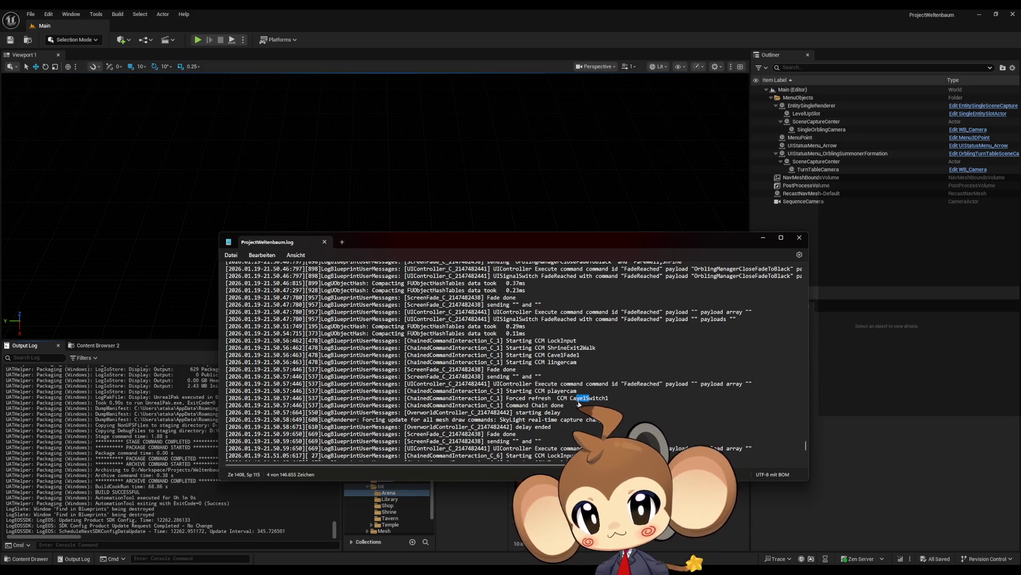
{"action": "scroll", "coordinate": [577, 403], "scroll_direction": "down", "scroll_amount": 1}
{"action": "left_click_drag", "start_coordinate": [525, 383], "coordinate": [562, 383]}
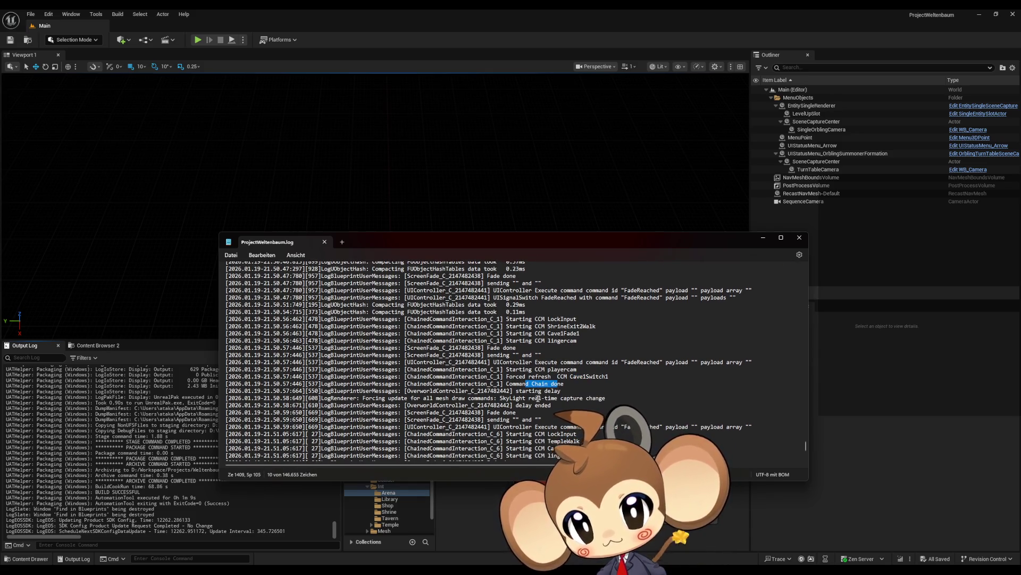
{"action": "scroll", "coordinate": [537, 398], "scroll_direction": "down", "scroll_amount": 2}
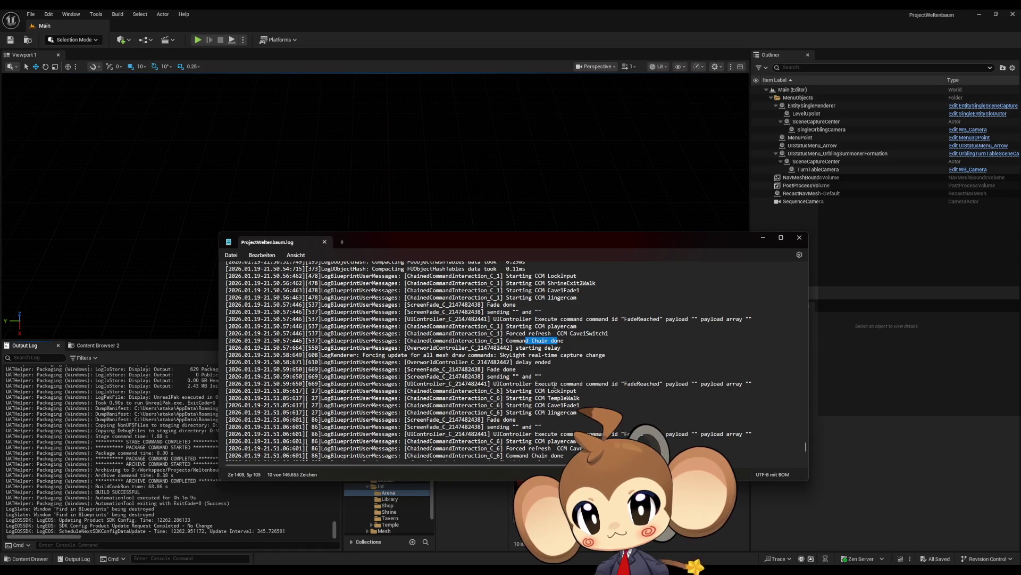
{"action": "left_click_drag", "start_coordinate": [558, 398], "coordinate": [567, 398]}
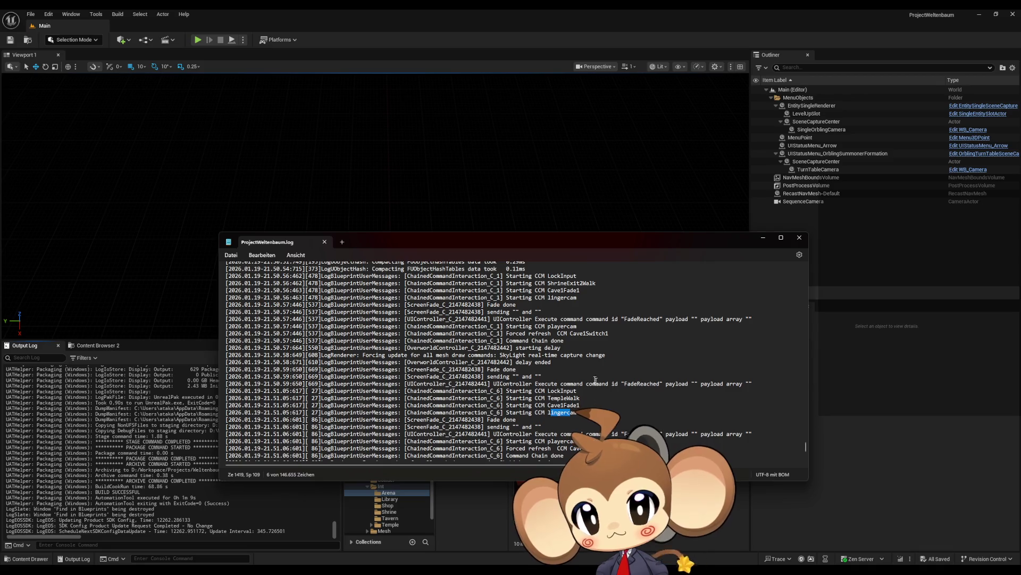
{"action": "scroll", "coordinate": [595, 380], "scroll_direction": "down", "scroll_amount": 4}
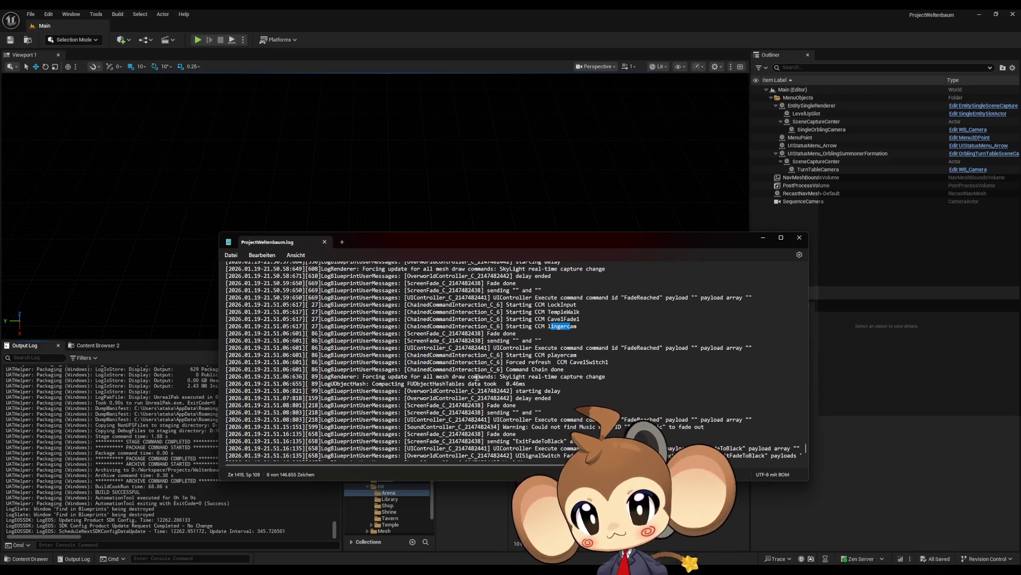
{"action": "left_click_drag", "start_coordinate": [509, 377], "coordinate": [556, 376]}
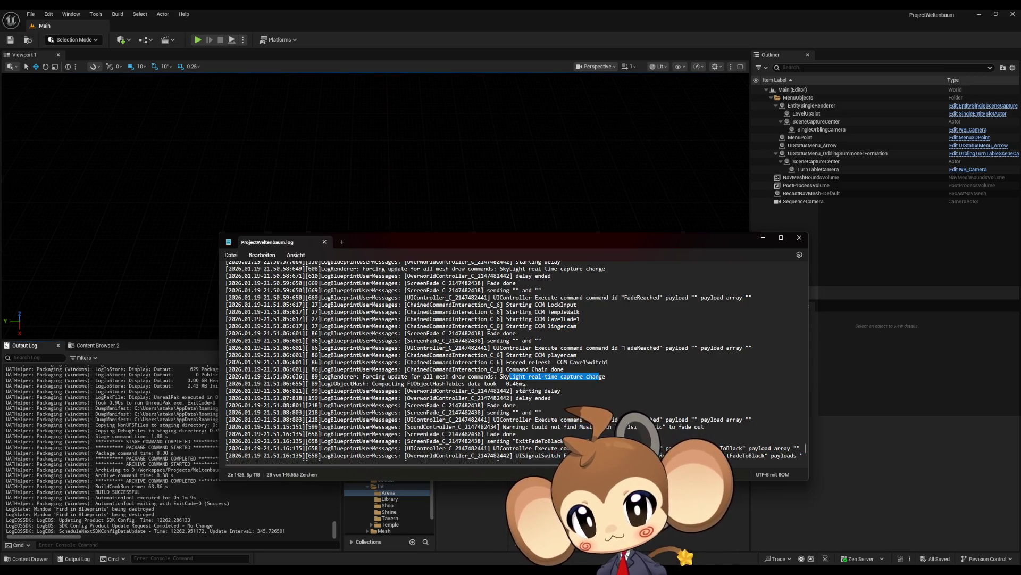
{"action": "mouse_move", "coordinate": [522, 398]}
{"action": "left_mouse_down"}
{"action": "mouse_move", "coordinate": [546, 398]}
{"action": "mouse_move", "coordinate": [510, 405]}
{"action": "left_mouse_up"}
Highlight the ExitFadeToBlack entry and the WorldMap 'not valid' message in the log
{"action": "scroll", "coordinate": [513, 402], "scroll_direction": "down", "scroll_amount": 4}
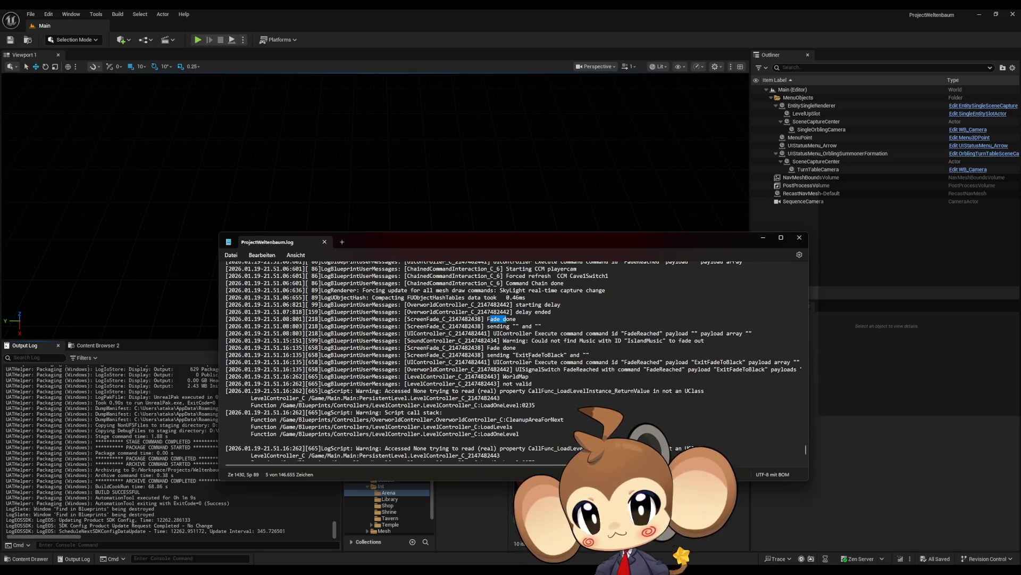
{"action": "left_click_drag", "start_coordinate": [529, 355], "coordinate": [690, 341]}
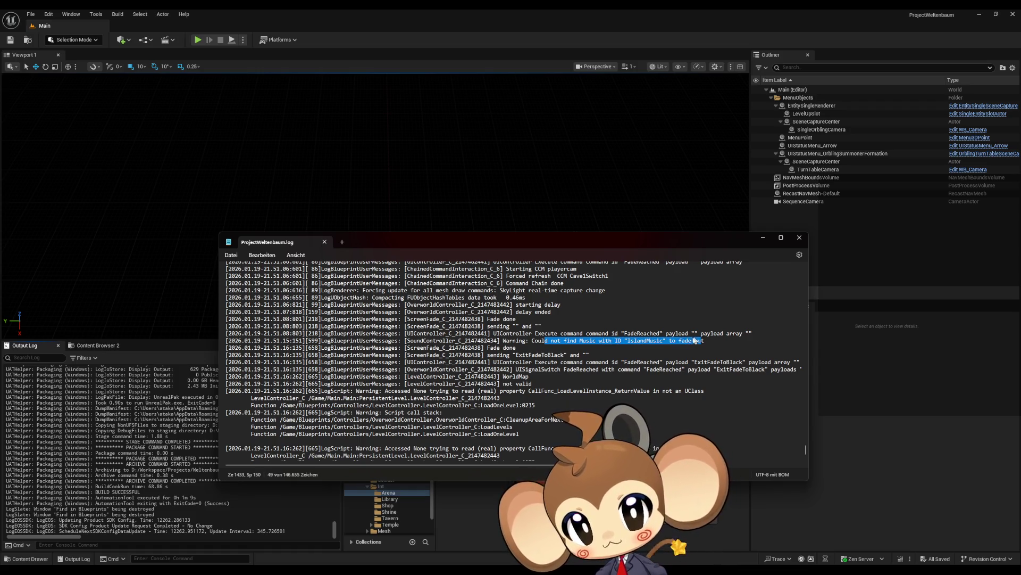
{"action": "mouse_move", "coordinate": [634, 332]}
{"action": "left_mouse_down"}
{"action": "mouse_move", "coordinate": [736, 331]}
{"action": "mouse_move", "coordinate": [691, 361]}
{"action": "left_mouse_up"}
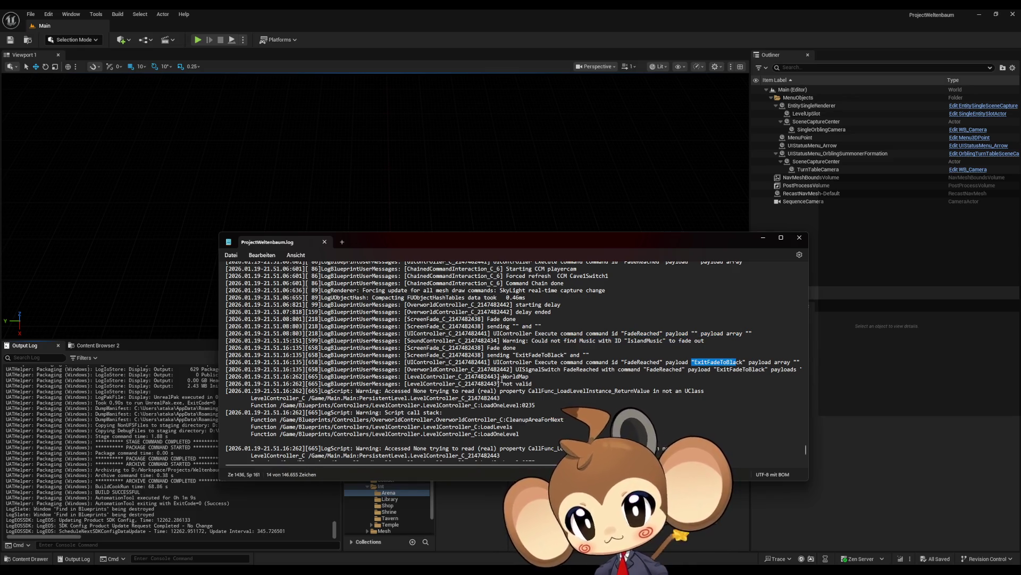
{"action": "double_click", "coordinate": [503, 376]}
{"action": "left_click_drag", "start_coordinate": [505, 383], "coordinate": [531, 383]}
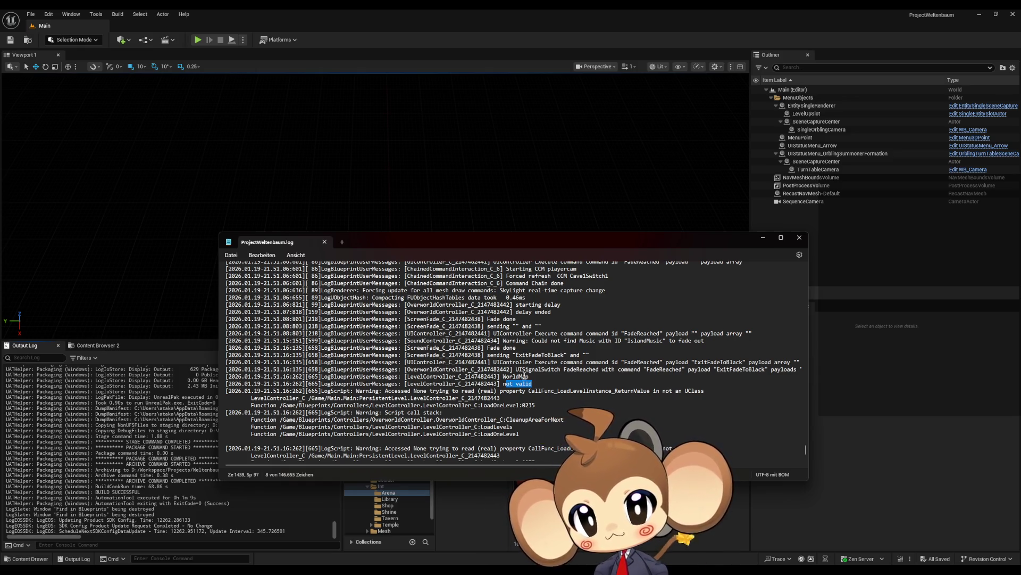
{"action": "left_click_drag", "start_coordinate": [510, 383], "coordinate": [525, 384]}
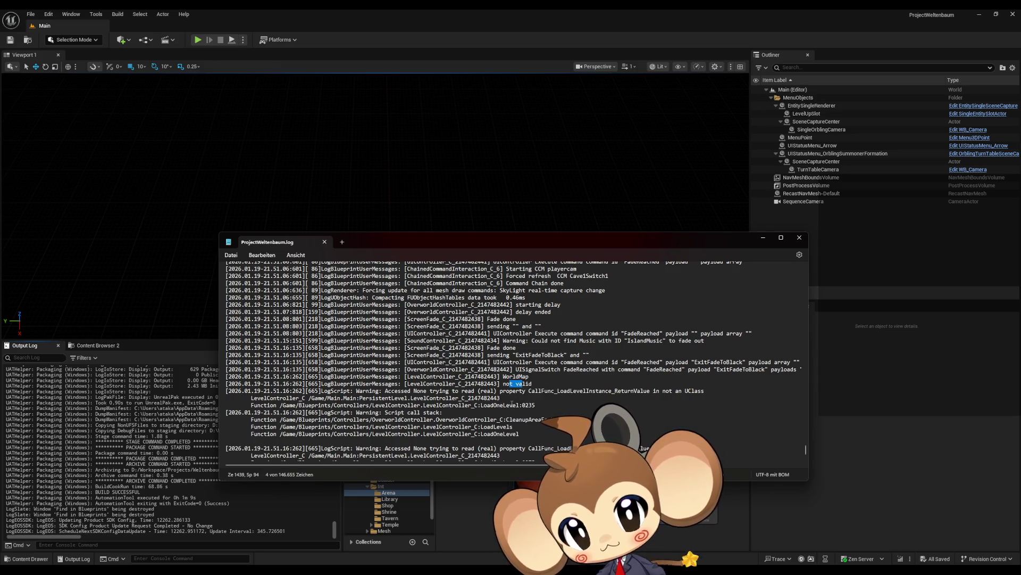
Move Notepad aside and open Content > Blueprints > Controllers > LevelController
{"action": "left_click_drag", "start_coordinate": [537, 249], "coordinate": [1020, 261]}
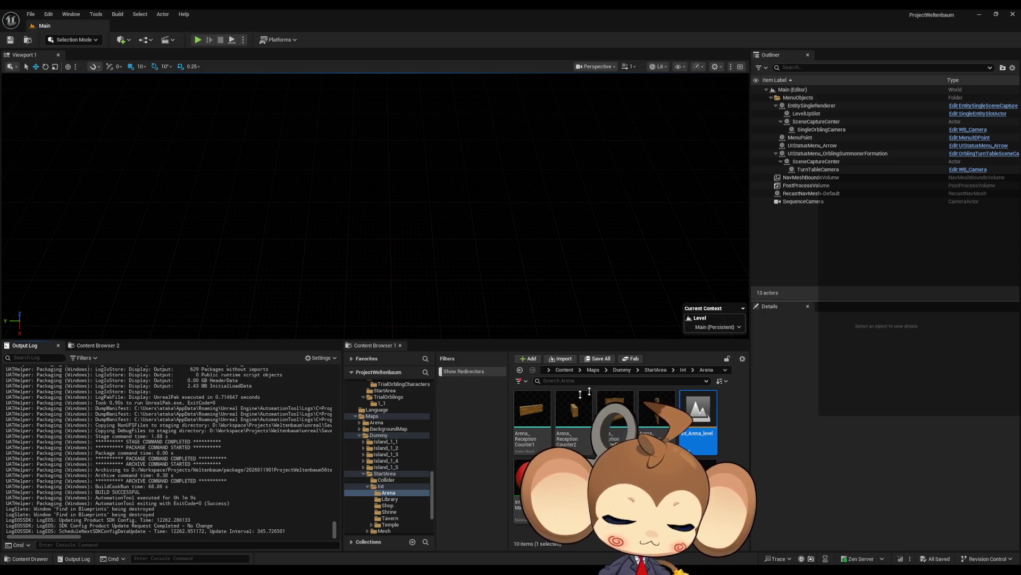
{"action": "left_click", "coordinate": [565, 370]}
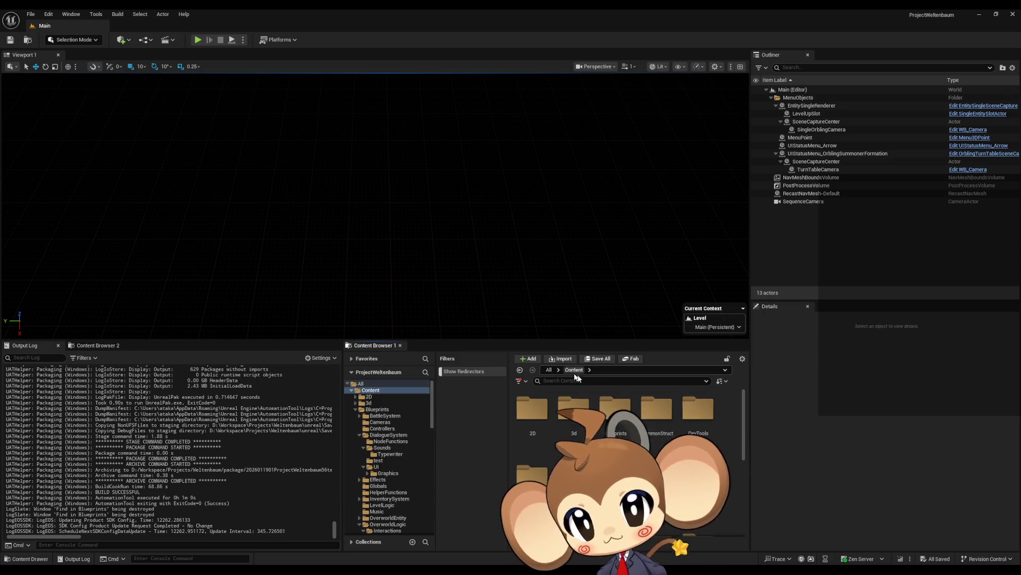
{"action": "double_click", "coordinate": [615, 417]}
{"action": "double_click", "coordinate": [615, 417]}
{"action": "double_click", "coordinate": [616, 413]}
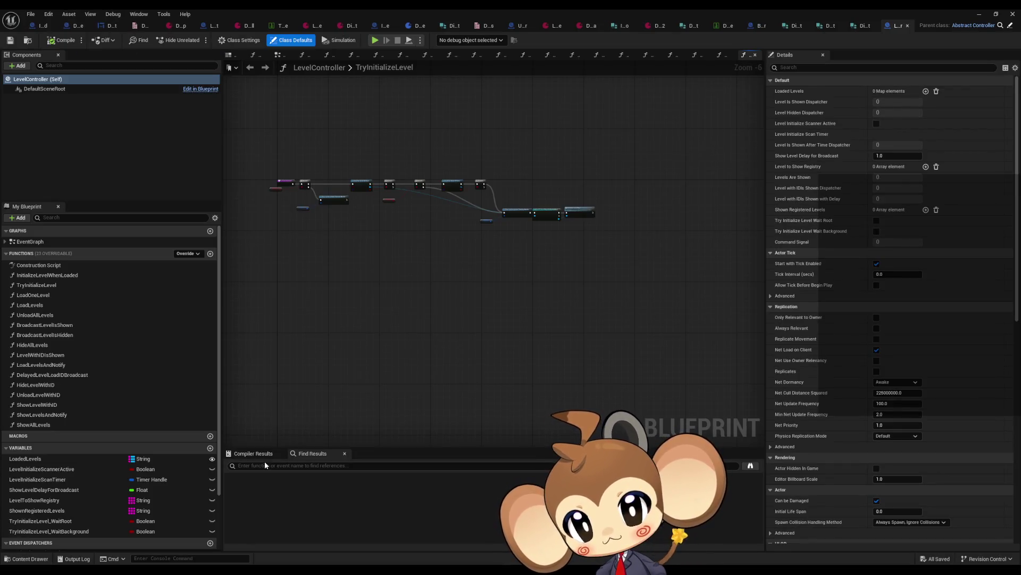
Search the Blueprint for 'not valid' and jump to its node in LoadOneLevel
{"action": "left_click", "coordinate": [264, 461]}
{"action": "type", "text": "not valid"}
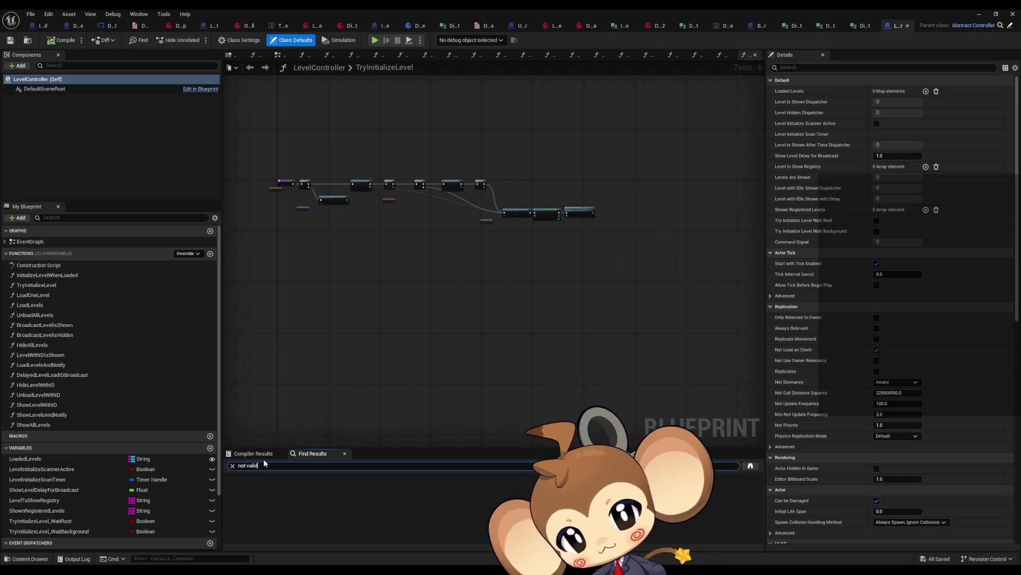
{"action": "key", "text": "Return"}
{"action": "left_click", "coordinate": [269, 519]}
{"action": "double_click", "coordinate": [269, 518]}
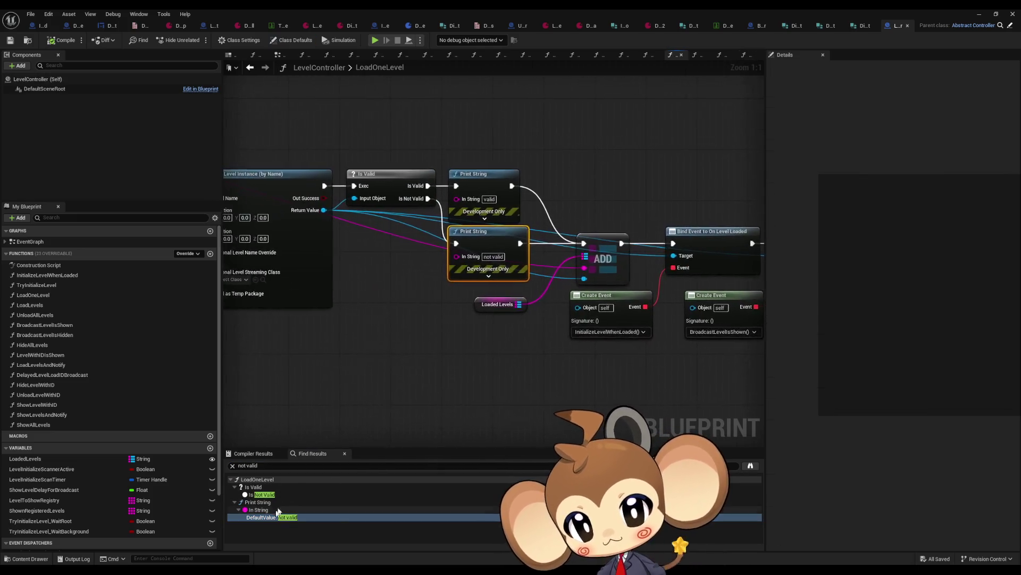
Connect the level name wire to the Load Level Instance node's Level Name input
{"action": "left_click_drag", "start_coordinate": [504, 310], "coordinate": [584, 314]}
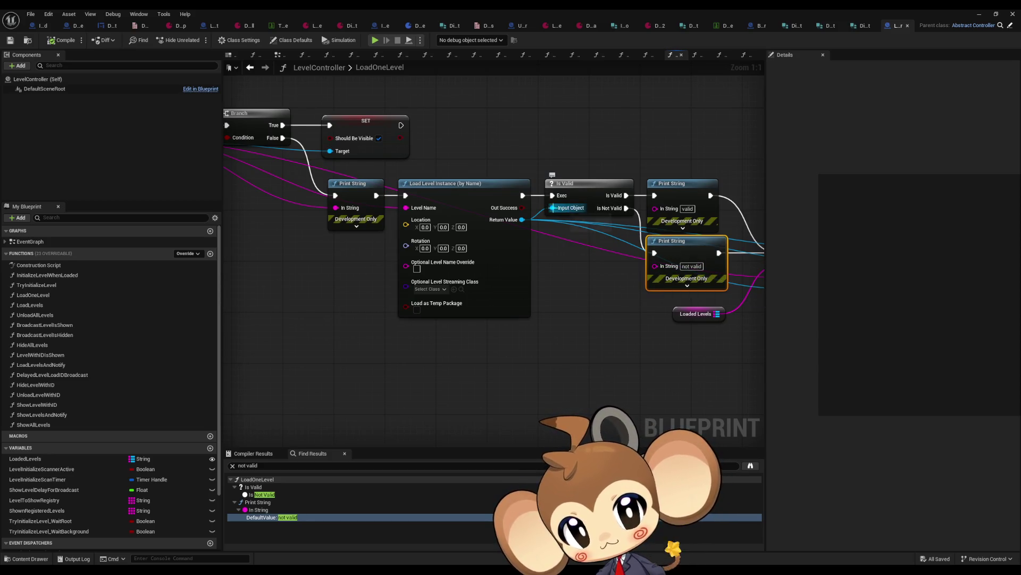
{"action": "left_click_drag", "start_coordinate": [443, 210], "coordinate": [678, 274]}
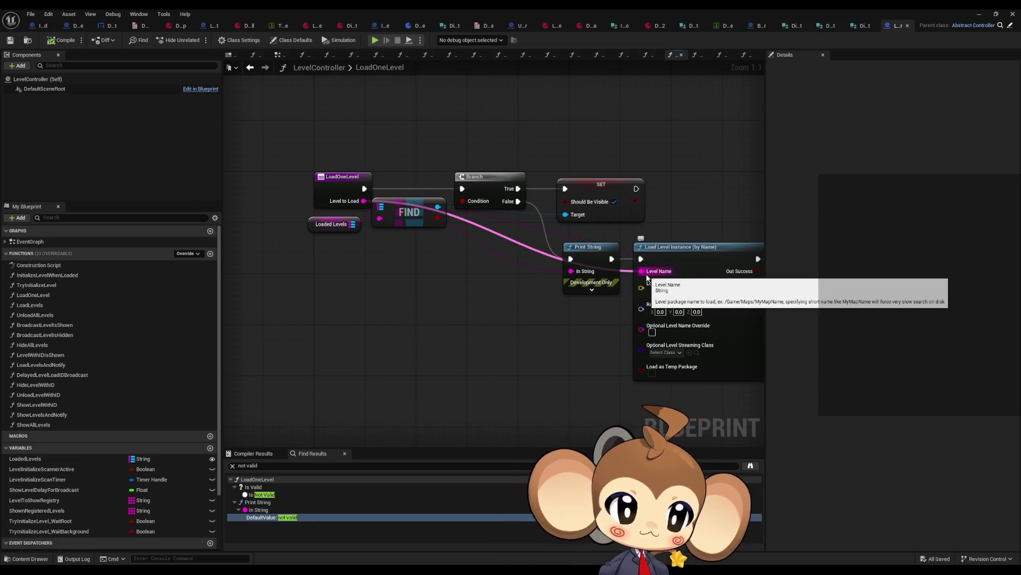
{"action": "left_click_drag", "start_coordinate": [648, 277], "coordinate": [644, 272]}
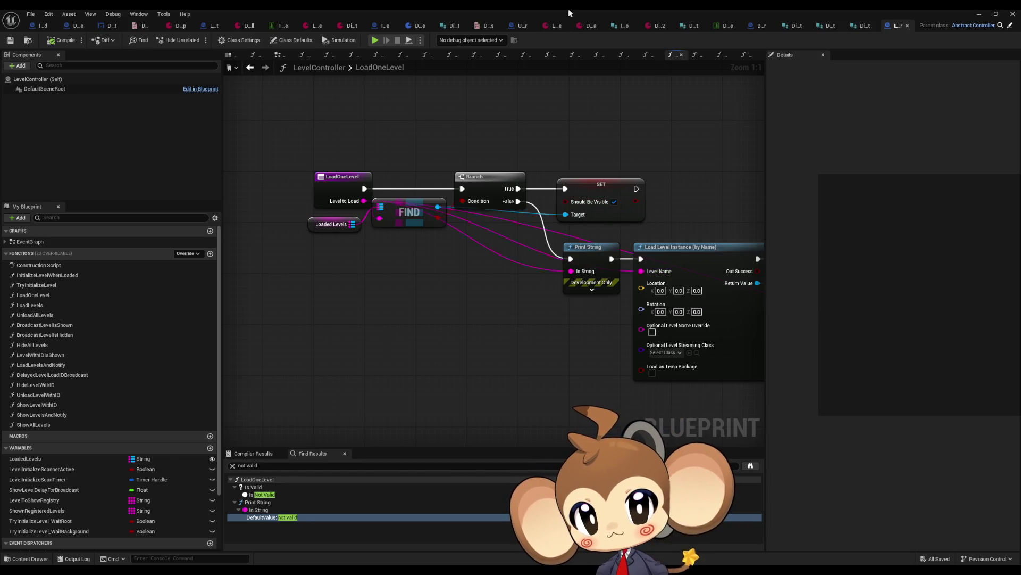
{"action": "left_click", "coordinate": [343, 179]}
{"action": "right_click", "coordinate": [343, 179]}
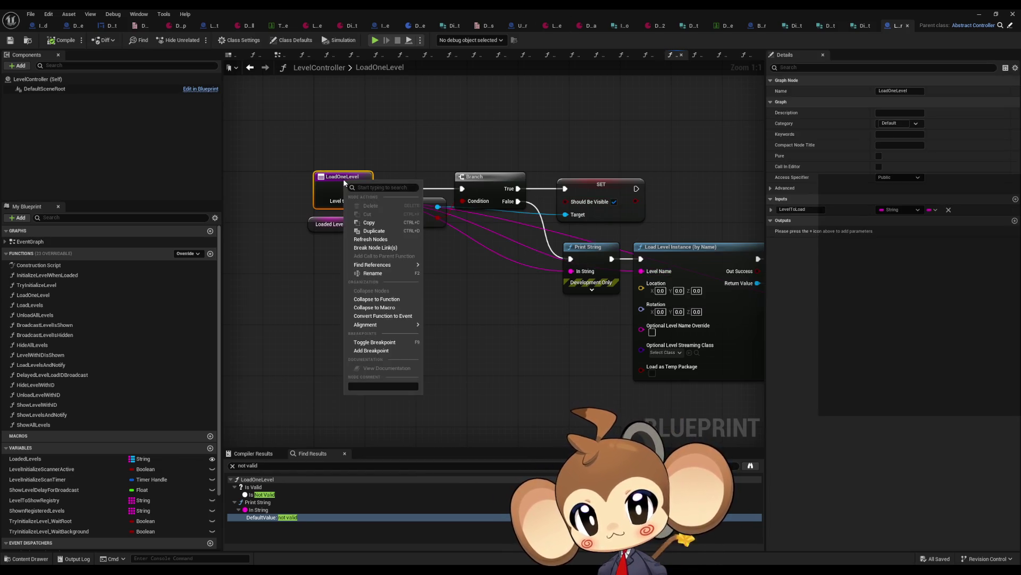
{"action": "left_click", "coordinate": [288, 263]}
{"action": "left_click_drag", "start_coordinate": [458, 10], "coordinate": [467, 116]}
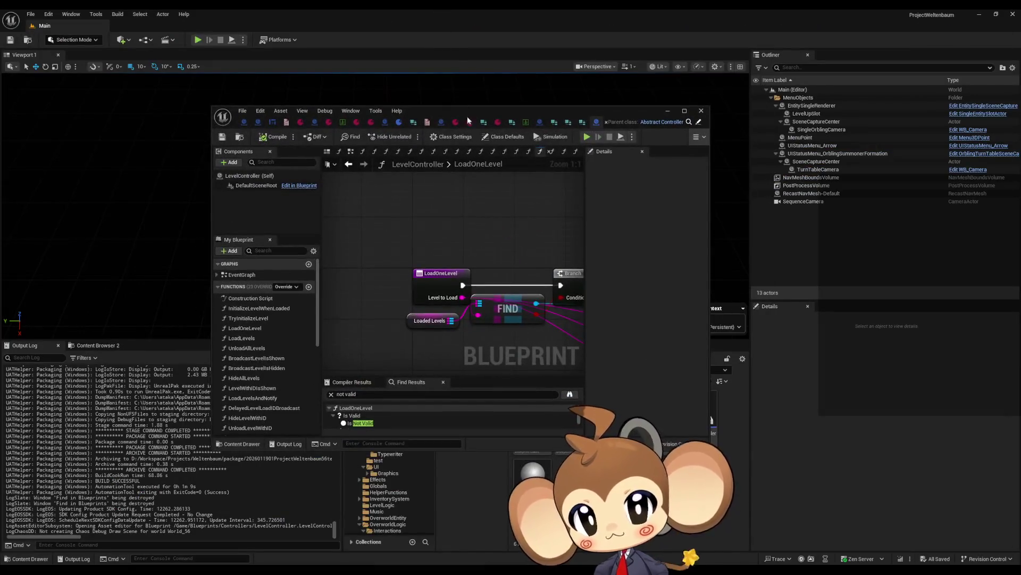
Open Project Settings > Packaging and scroll to the packaged-build maps list showing WorldMap at Index 22
{"action": "left_click", "coordinate": [57, 15]}
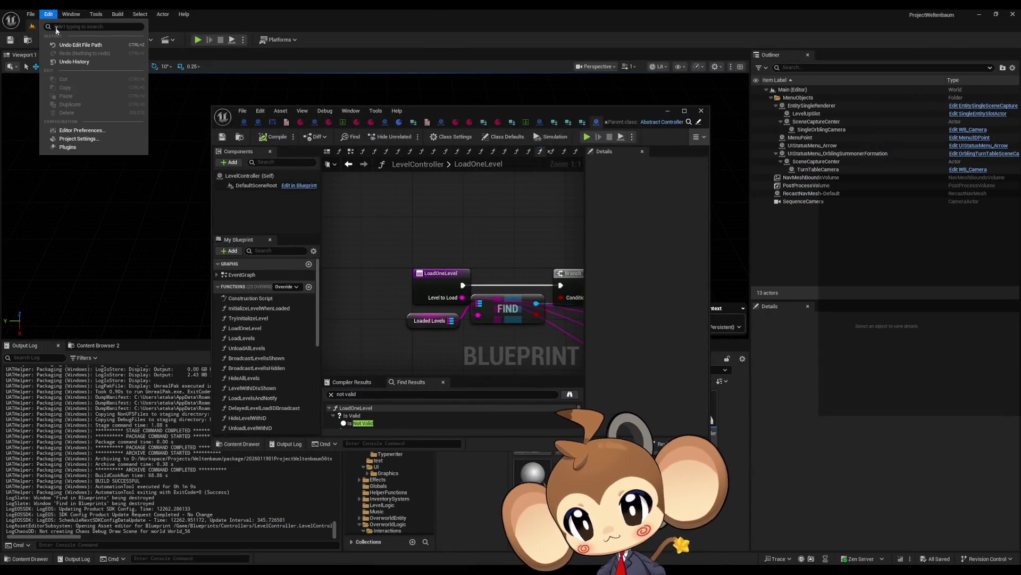
{"action": "left_click", "coordinate": [88, 137]}
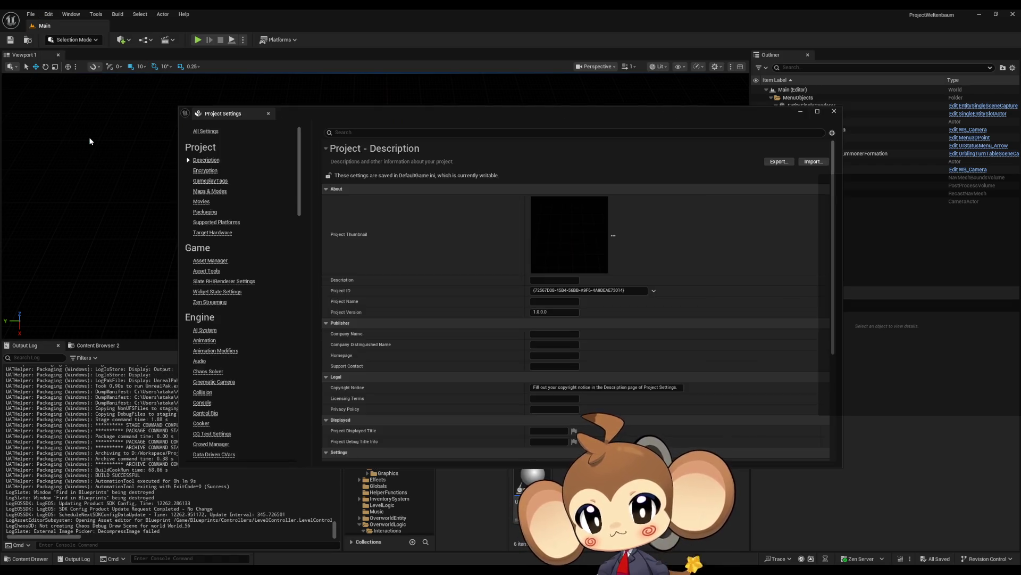
{"action": "left_click", "coordinate": [210, 191]}
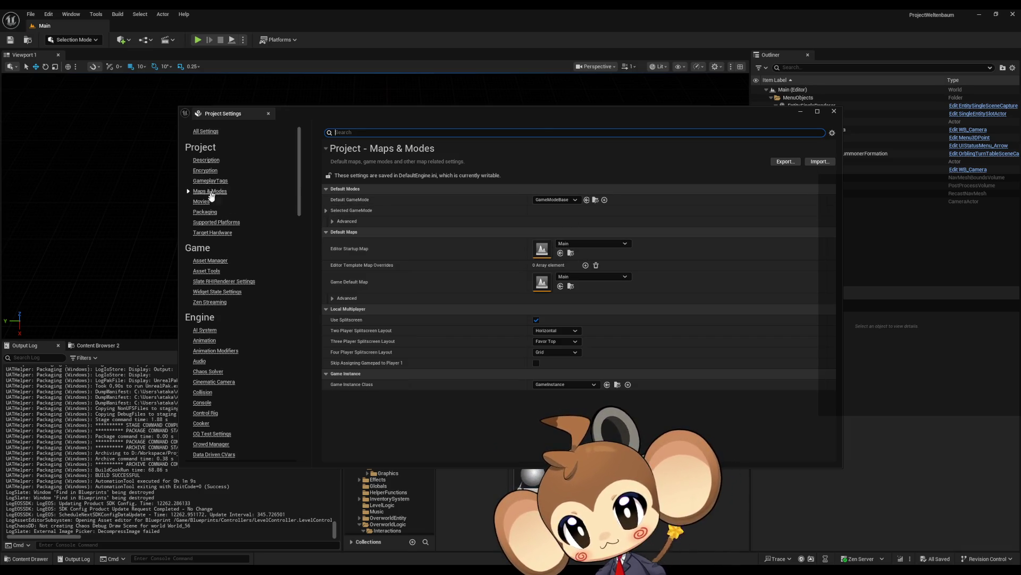
{"action": "left_click", "coordinate": [205, 212]}
{"action": "scroll", "coordinate": [545, 242], "scroll_direction": "down", "scroll_amount": 15}
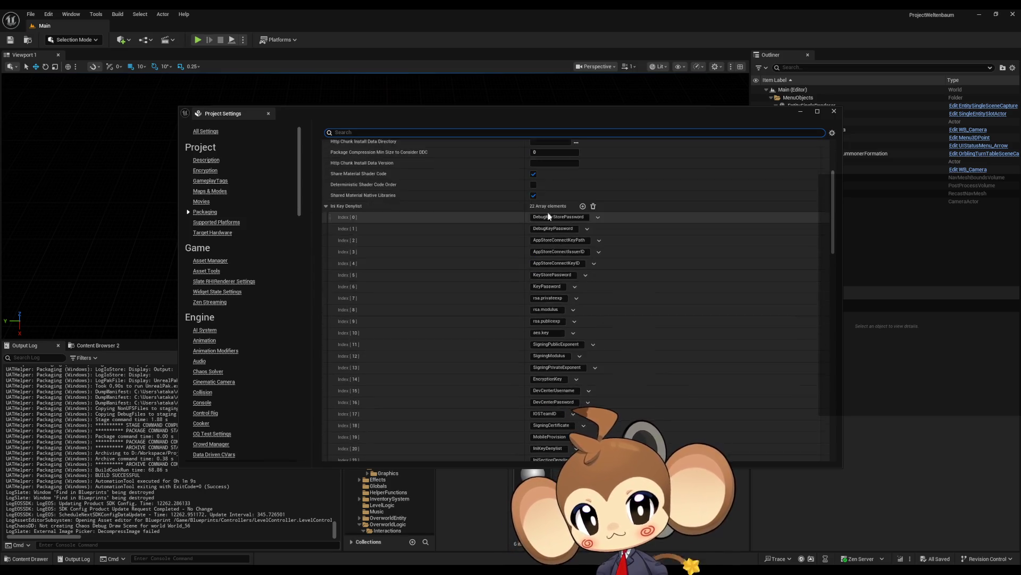
{"action": "scroll", "coordinate": [545, 242], "scroll_direction": "down", "scroll_amount": 12}
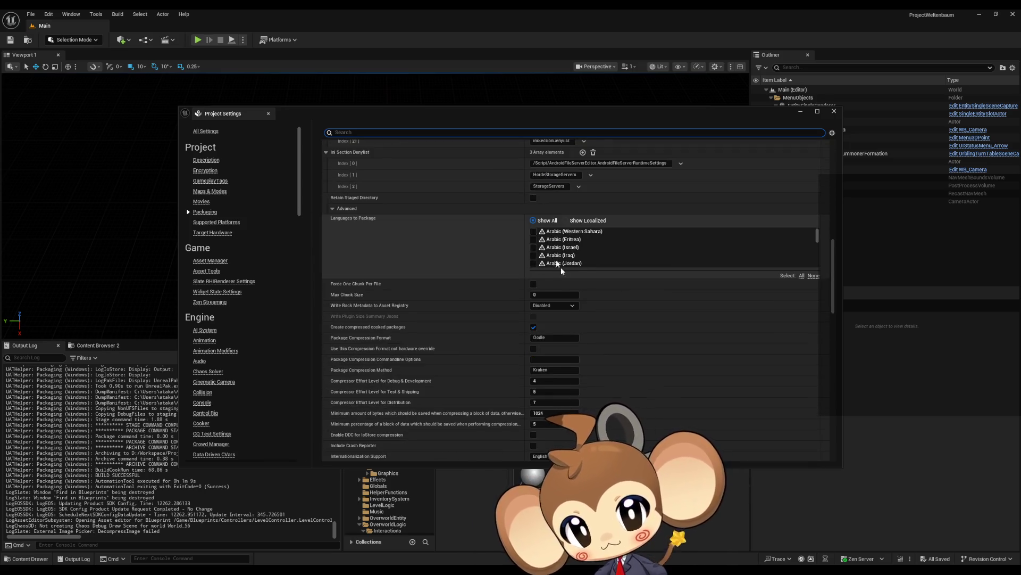
{"action": "scroll", "coordinate": [607, 302], "scroll_direction": "down", "scroll_amount": 7}
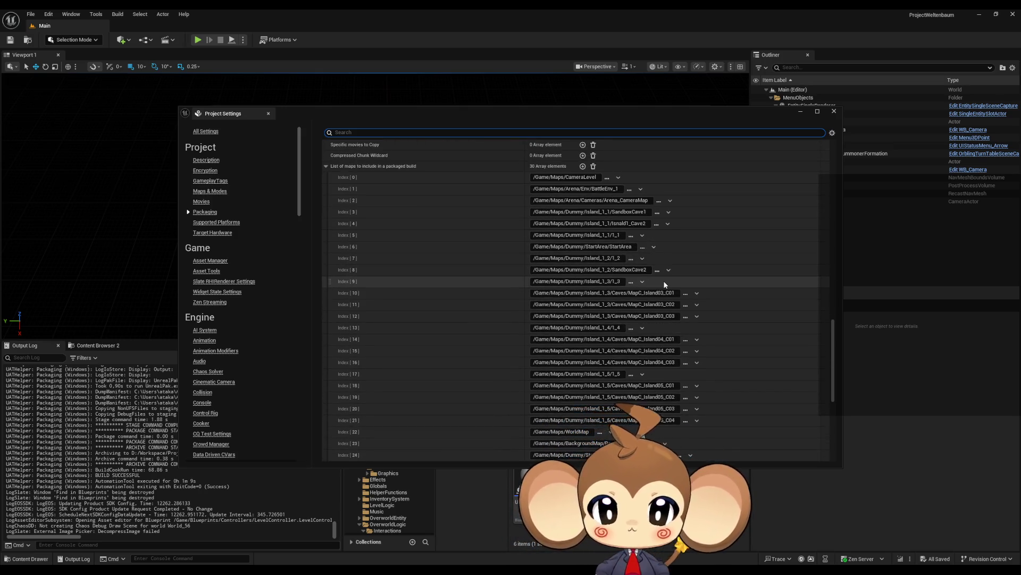
{"action": "scroll", "coordinate": [660, 282], "scroll_direction": "down", "scroll_amount": 3}
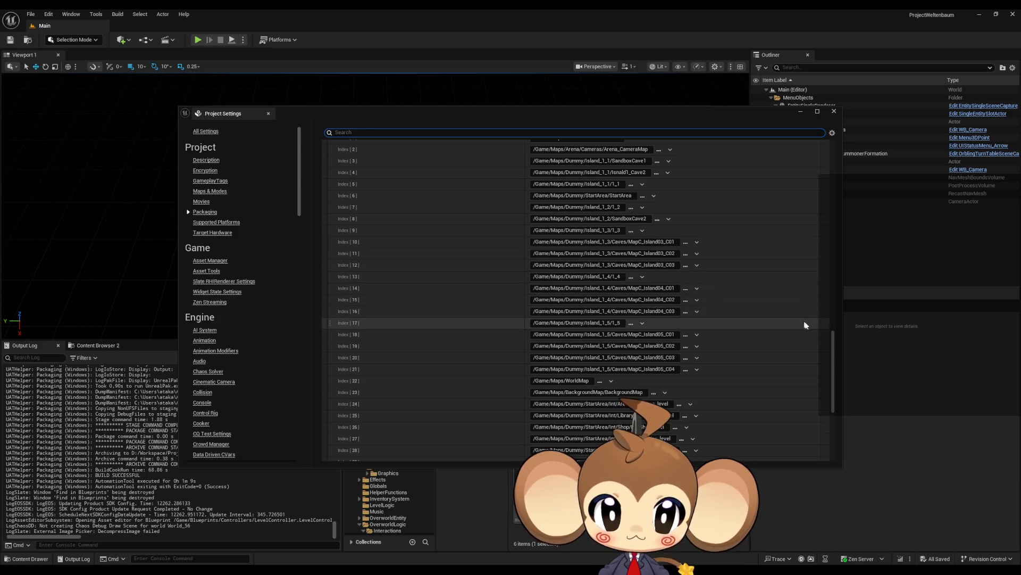
{"action": "left_click_drag", "start_coordinate": [833, 337], "coordinate": [834, 341]}
{"action": "scroll", "coordinate": [584, 323], "scroll_direction": "down", "scroll_amount": 3}
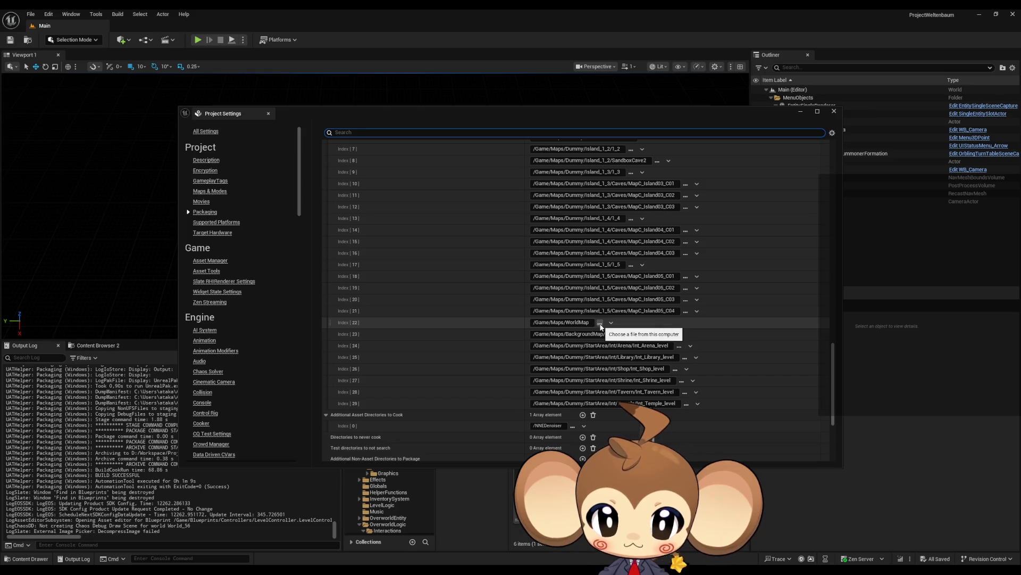
Point Index 22 of the packaging map list to Maps/Worldmap/WorldMap.umap, then close Project Settings
{"action": "left_click", "coordinate": [599, 323]}
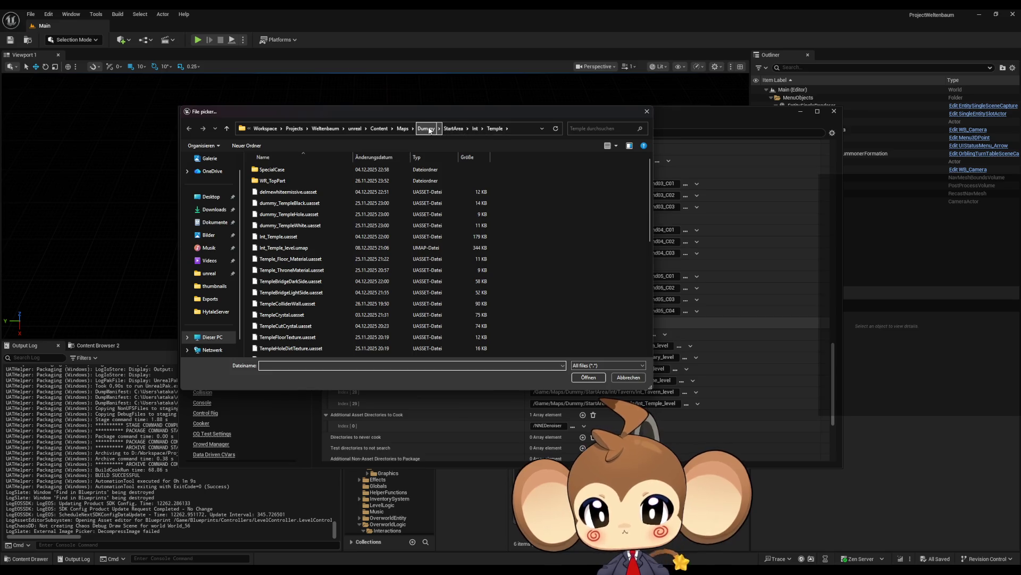
{"action": "left_click", "coordinate": [403, 128]}
{"action": "double_click", "coordinate": [286, 201]}
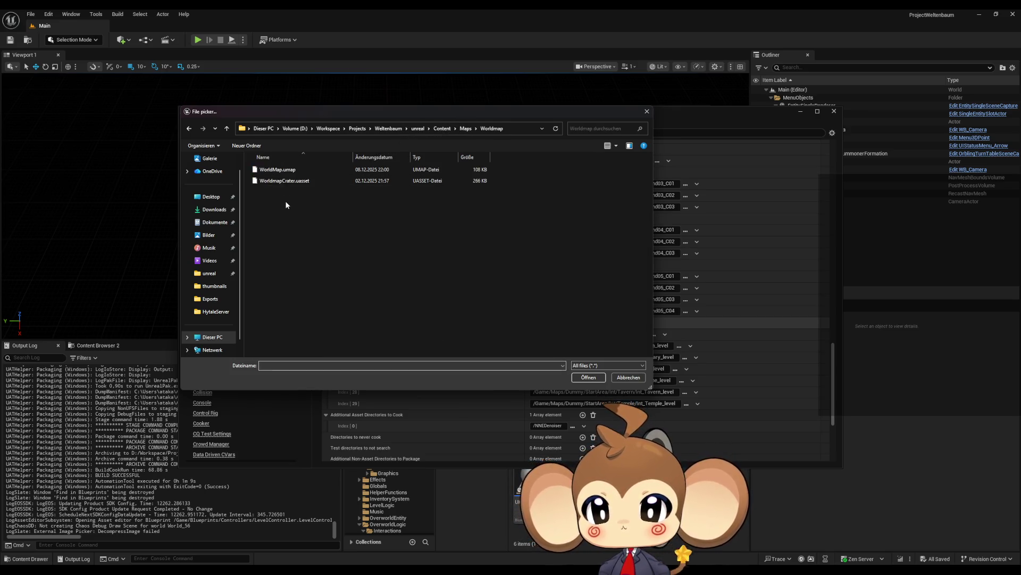
{"action": "double_click", "coordinate": [294, 170]}
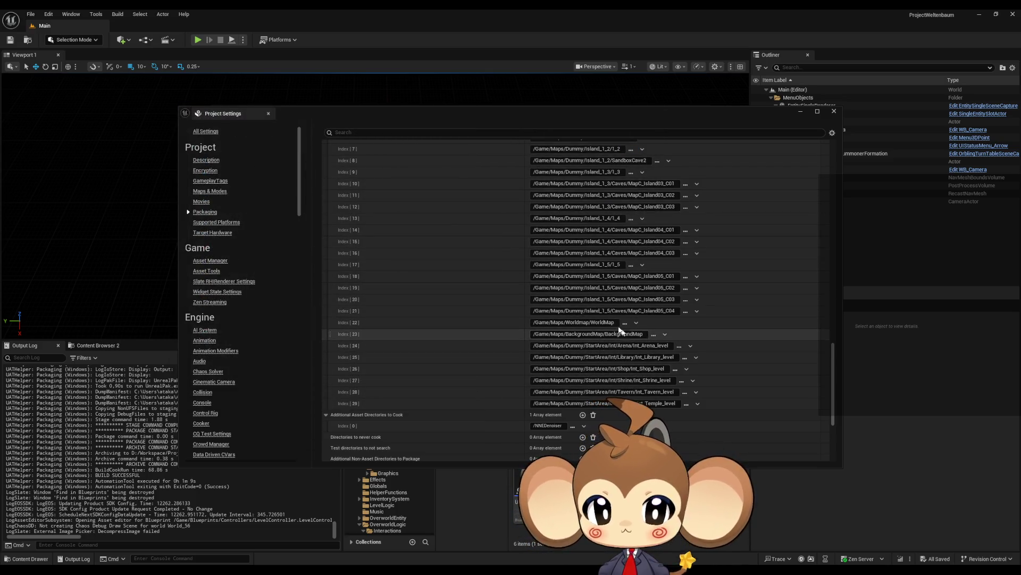
{"action": "left_click", "coordinate": [834, 111]}
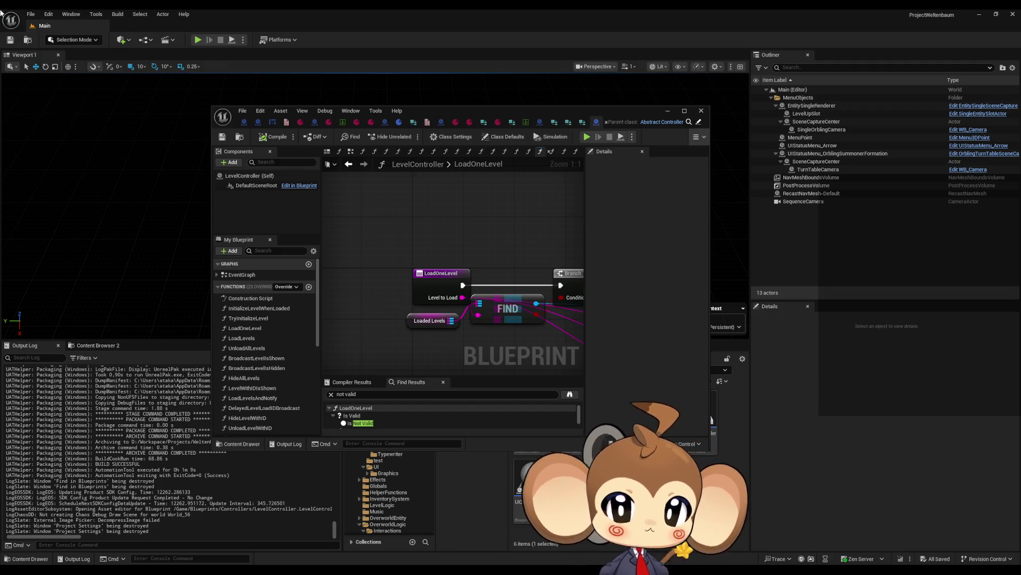
Package the project for Windows to the confirmed output folder and close the LevelController Blueprint
{"action": "left_click", "coordinate": [273, 41]}
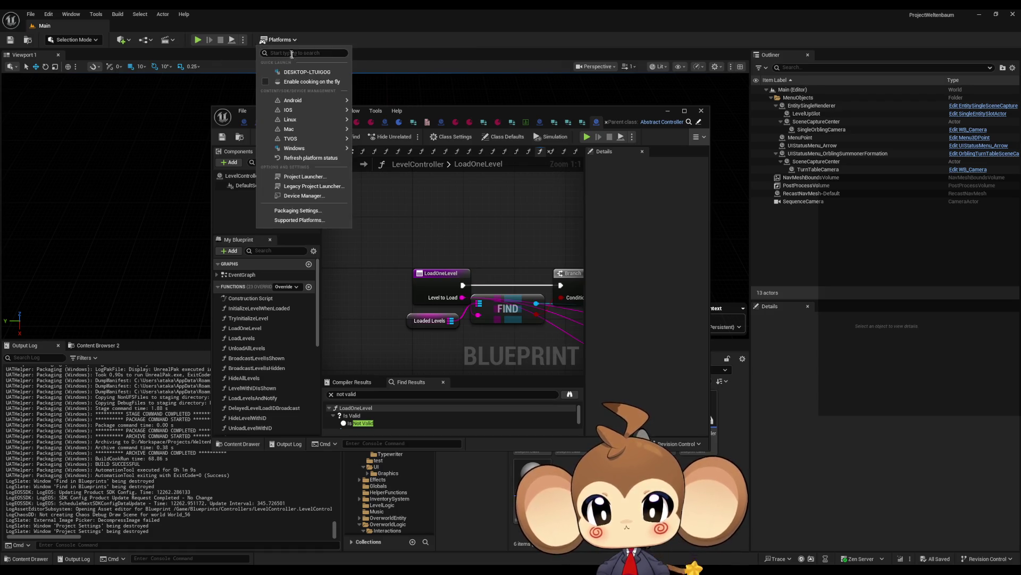
{"action": "mouse_move", "coordinate": [313, 151]}
{"action": "left_click", "coordinate": [385, 169]}
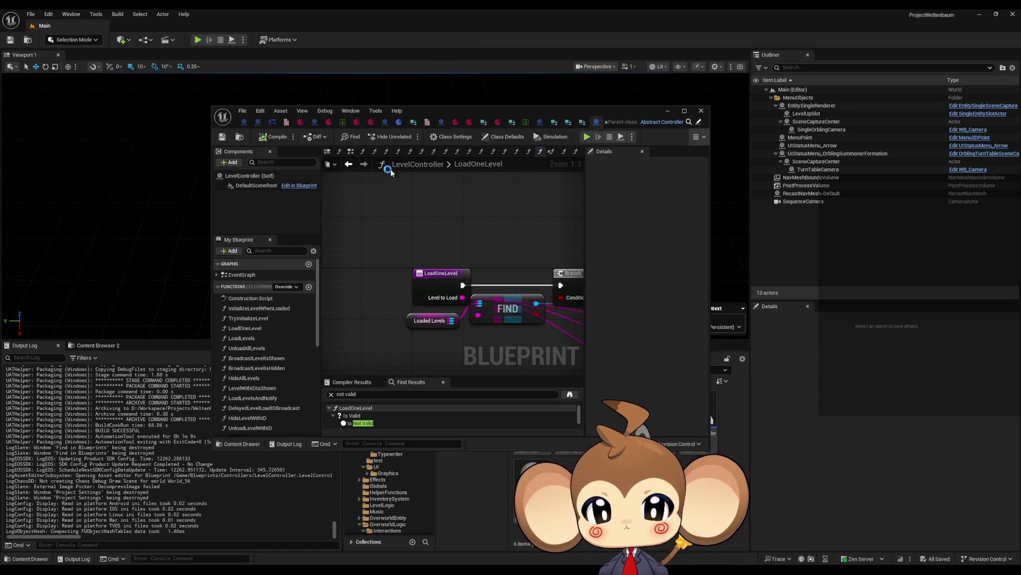
{"action": "left_click", "coordinate": [401, 281]}
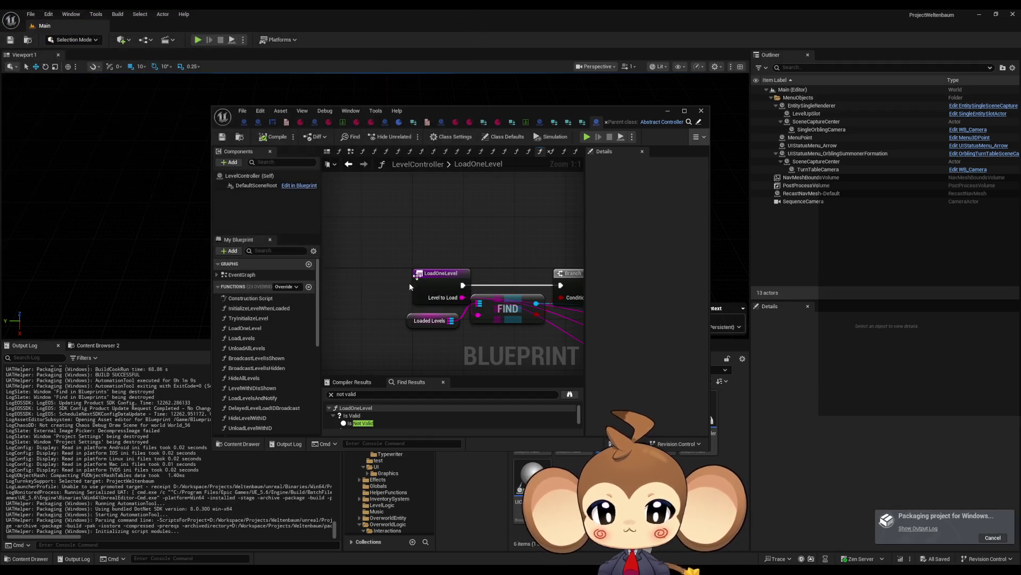
{"action": "left_click", "coordinate": [700, 113]}
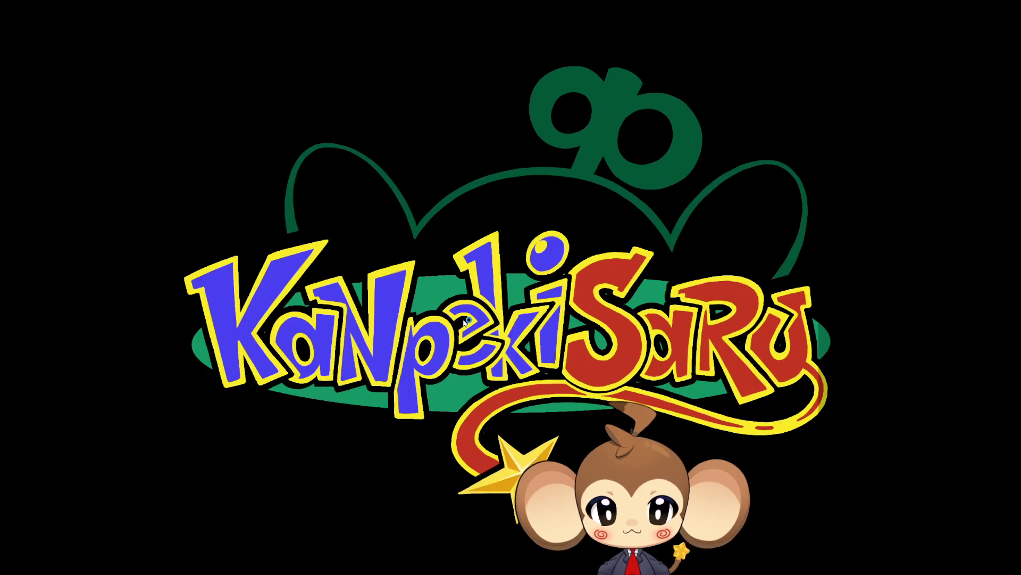
Skip the splash, start a New Game, and run the character up the path toward the mountain
{"action": "key", "text": "space"}
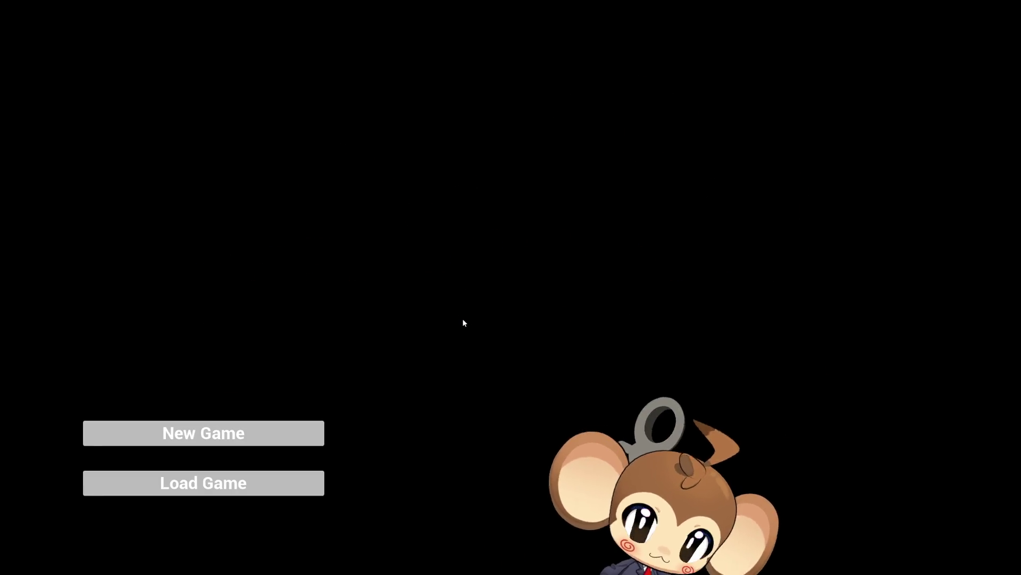
{"action": "left_click", "coordinate": [192, 433]}
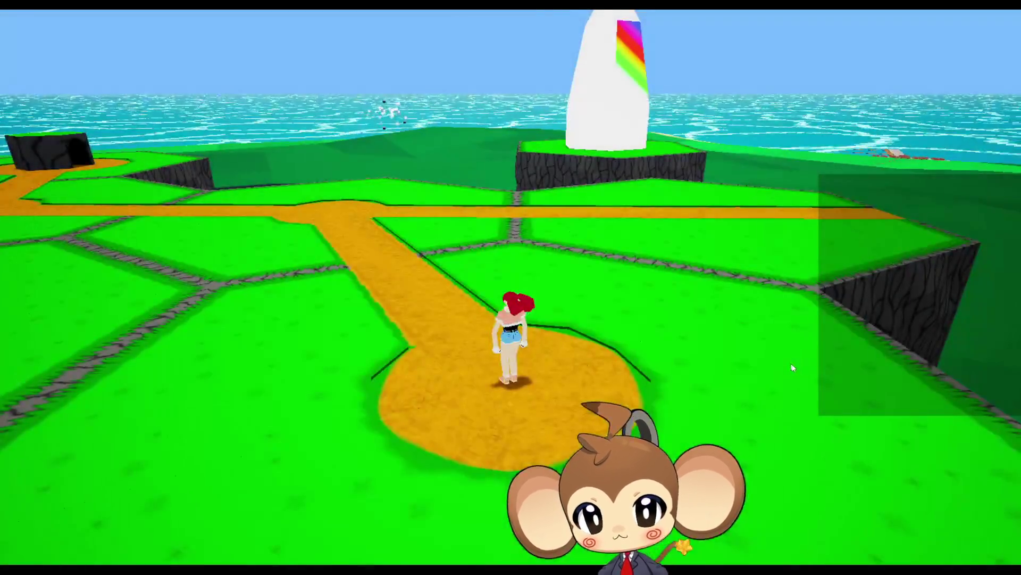
{"action": "key", "text": "w"}
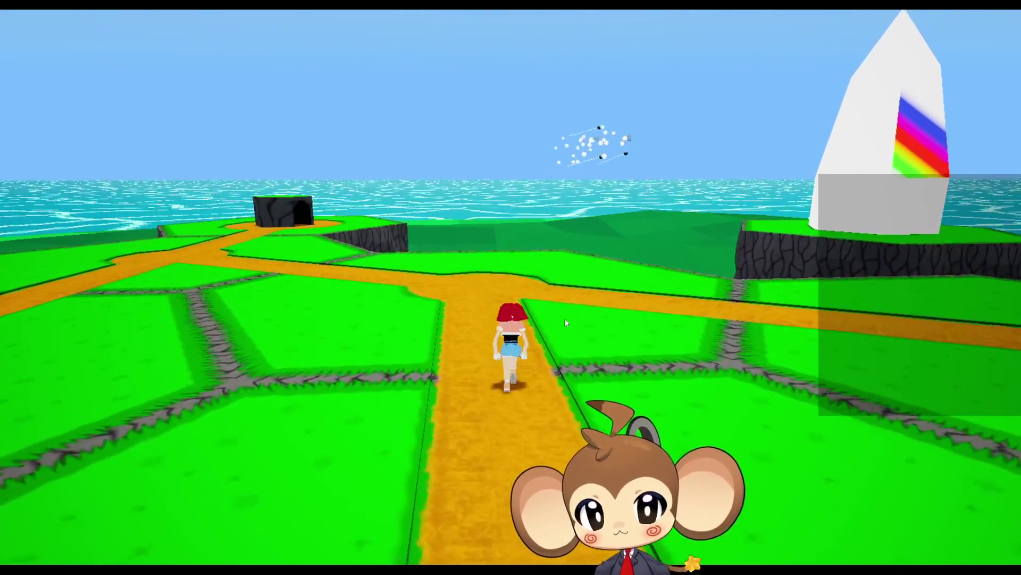
{"action": "key", "text": "w"}
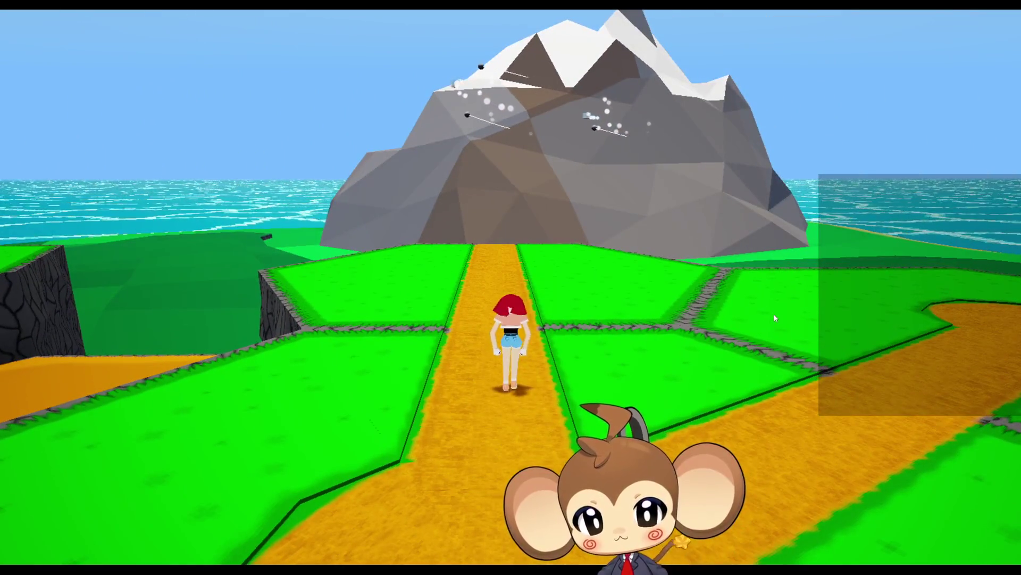
{"action": "mouse_move", "coordinate": [775, 318]}
{"action": "left_mouse_down"}
{"action": "mouse_move", "coordinate": [125, 243]}
{"action": "mouse_move", "coordinate": [629, 255]}
{"action": "mouse_move", "coordinate": [718, 298]}
{"action": "mouse_move", "coordinate": [563, 285]}
{"action": "mouse_move", "coordinate": [618, 333]}
{"action": "left_mouse_up"}
Run on along the path to trigger the Tomati encounter, begin the battle, then quit the game
{"action": "key", "text": "w"}
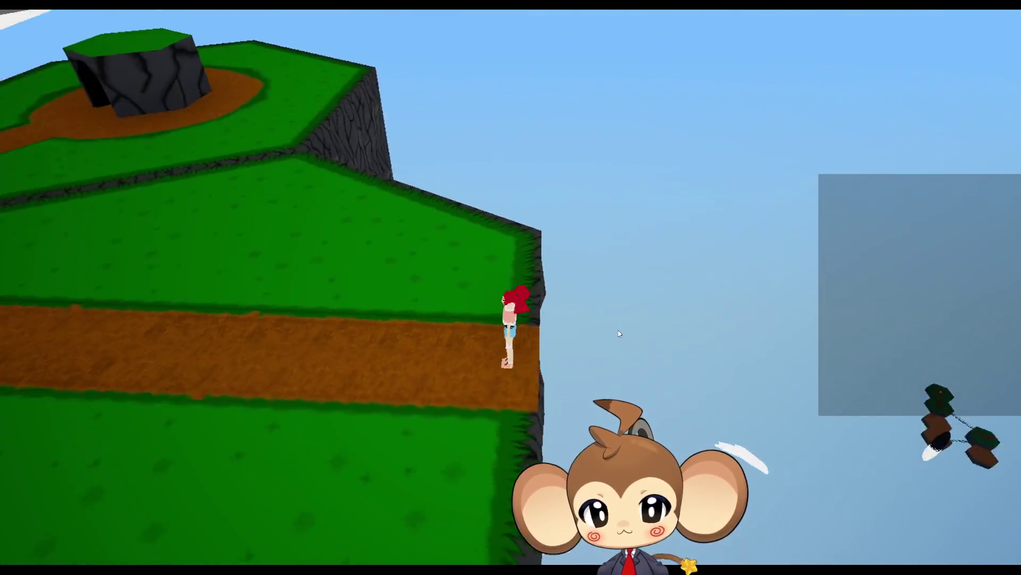
{"action": "key", "text": "w"}
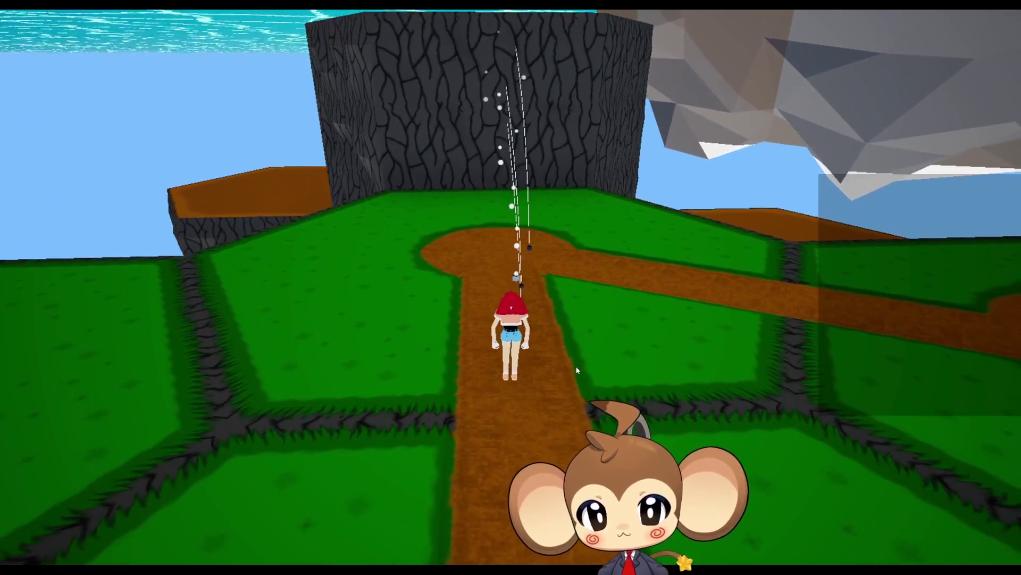
{"action": "key", "text": "a"}
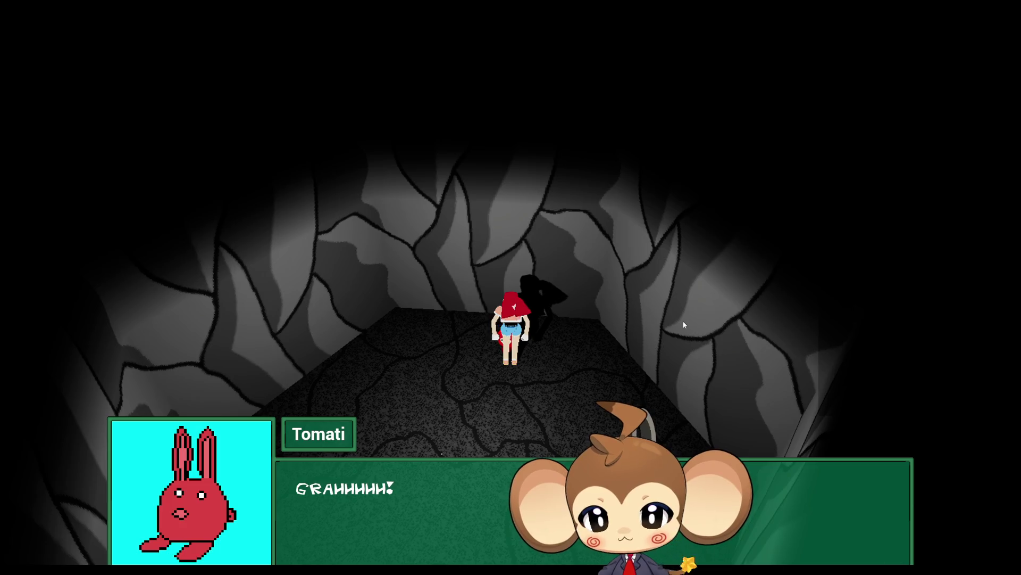
{"action": "key", "text": "Return"}
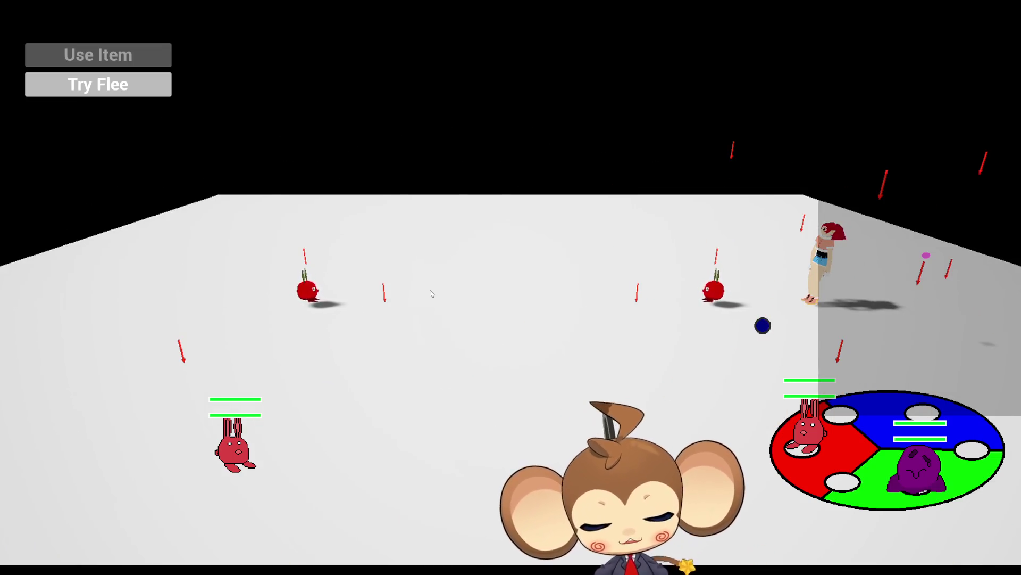
{"action": "key", "text": "Escape"}
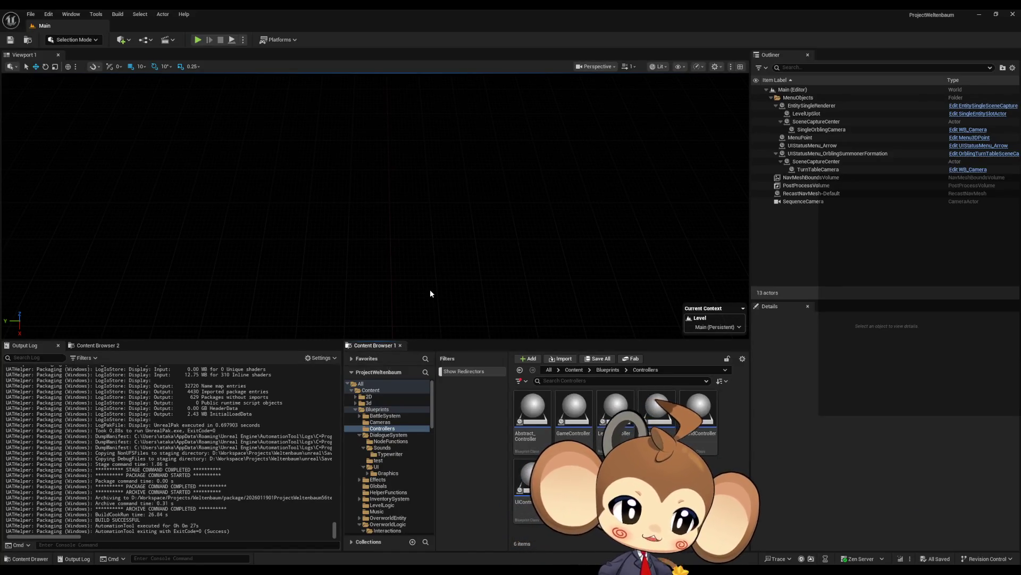
Open the IssueBoard Blueprint maximized and bring its Current Board notes into view
{"action": "left_click", "coordinate": [574, 370]}
{"action": "scroll", "coordinate": [585, 426], "scroll_direction": "down", "scroll_amount": 3}
{"action": "double_click", "coordinate": [574, 420]}
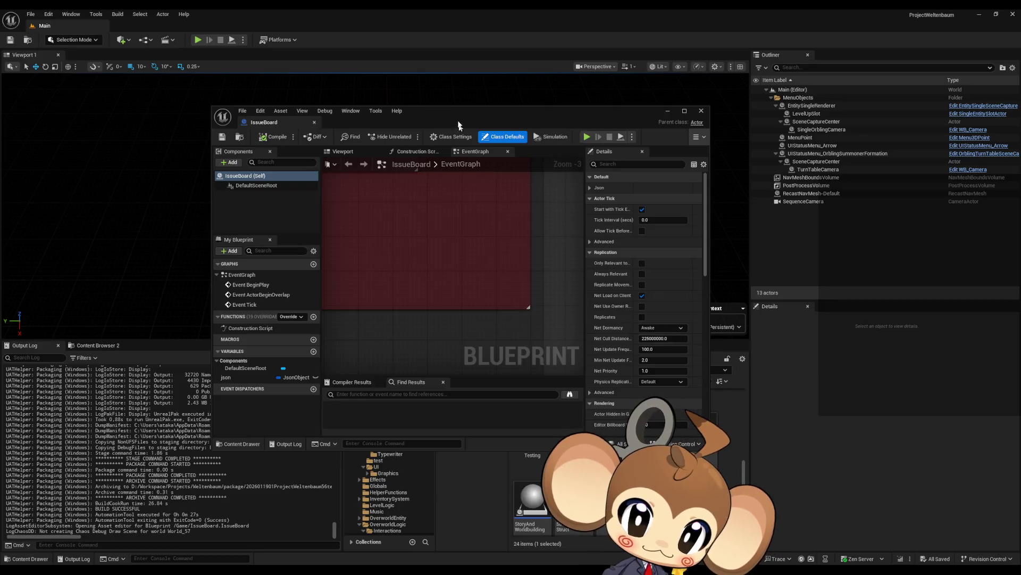
{"action": "double_click", "coordinate": [447, 113]}
{"action": "scroll", "coordinate": [489, 344], "scroll_direction": "down", "scroll_amount": 2}
{"action": "scroll", "coordinate": [490, 343], "scroll_direction": "up", "scroll_amount": 4}
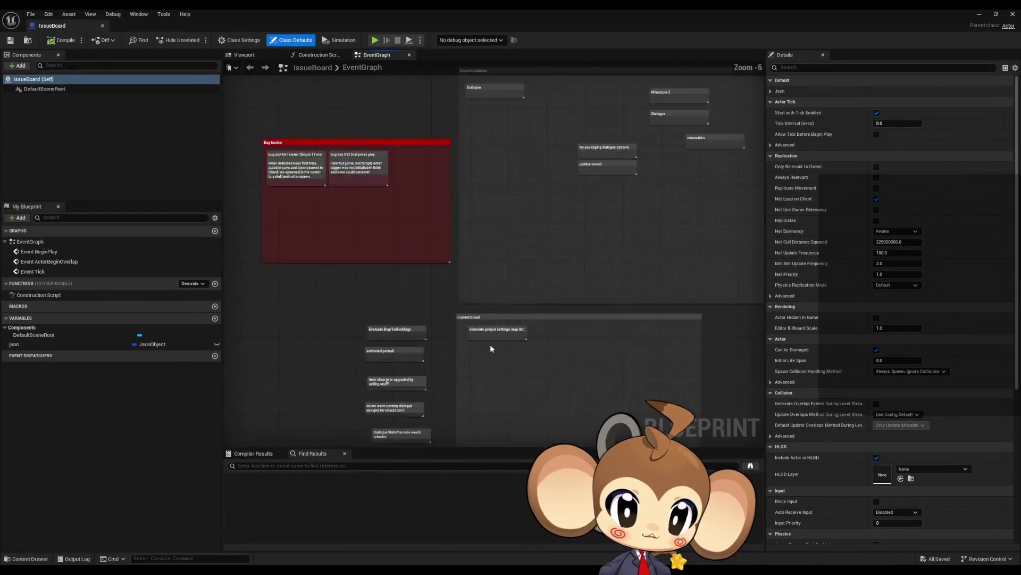
{"action": "left_click_drag", "start_coordinate": [543, 337], "coordinate": [441, 345]}
Review the 'eliminate project settings map list' and Milestone 3 notes
{"action": "left_click", "coordinate": [331, 300]}
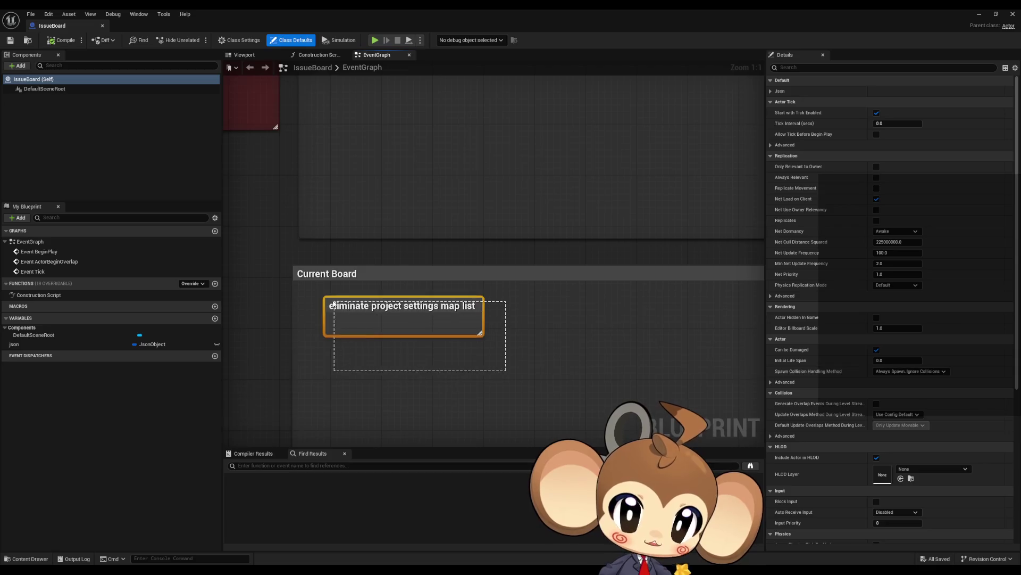
{"action": "scroll", "coordinate": [330, 306], "scroll_direction": "down", "scroll_amount": 2}
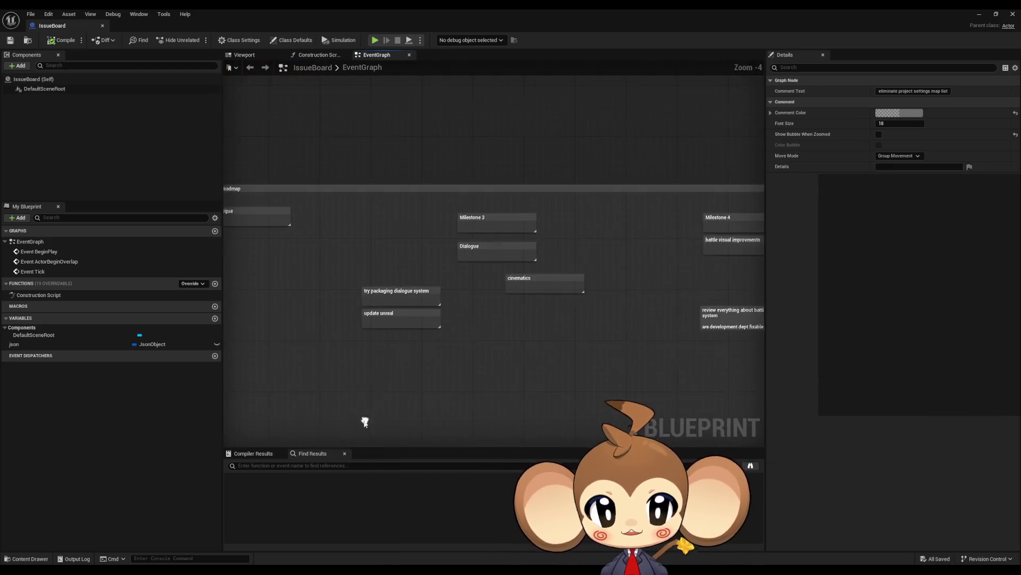
{"action": "scroll", "coordinate": [464, 254], "scroll_direction": "up", "scroll_amount": 2}
{"action": "left_click_drag", "start_coordinate": [376, 131], "coordinate": [447, 160]}
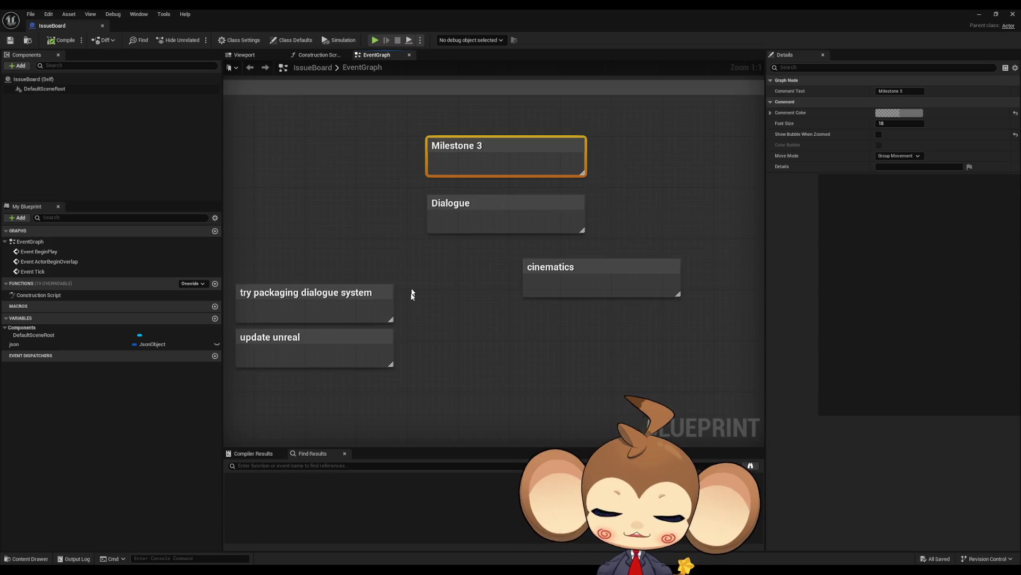
{"action": "left_click_drag", "start_coordinate": [410, 289], "coordinate": [533, 304]}
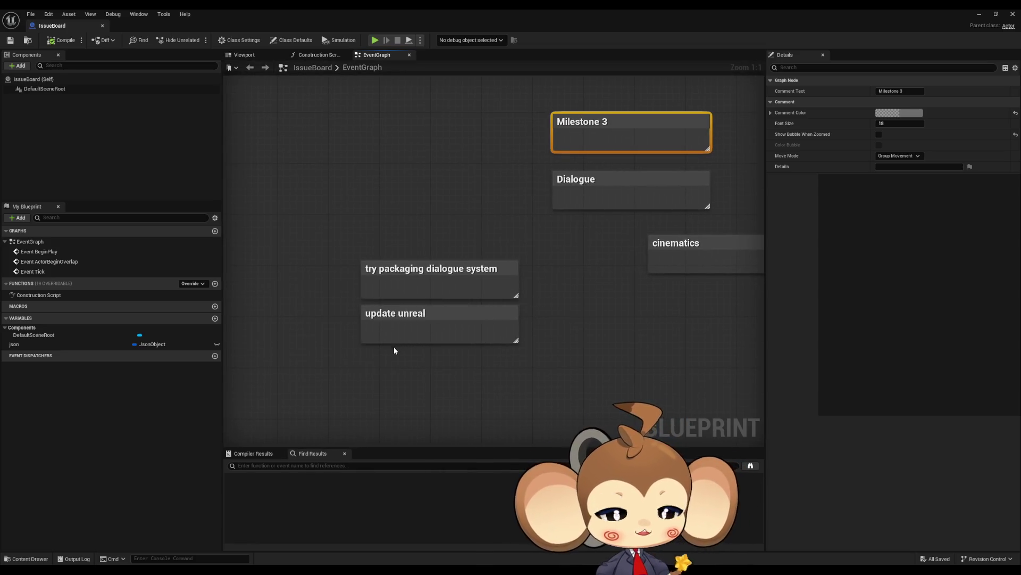
{"action": "left_click", "coordinate": [393, 367]}
Review the 'update unreal' and 'try packaging dialogue system' notes, then recentre on the to-do notes
{"action": "left_click_drag", "start_coordinate": [304, 309], "coordinate": [413, 337]}
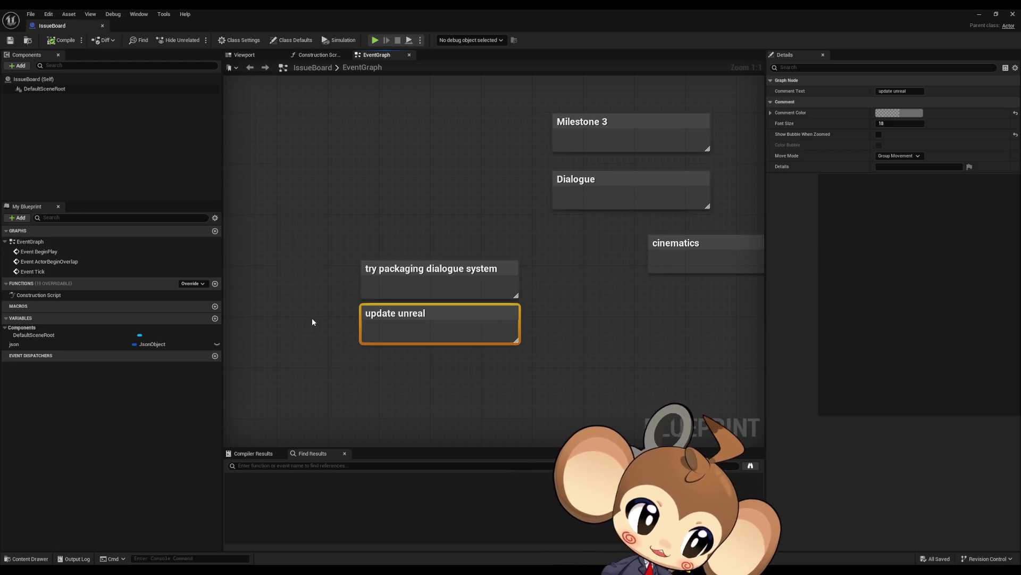
{"action": "left_click", "coordinate": [334, 306]}
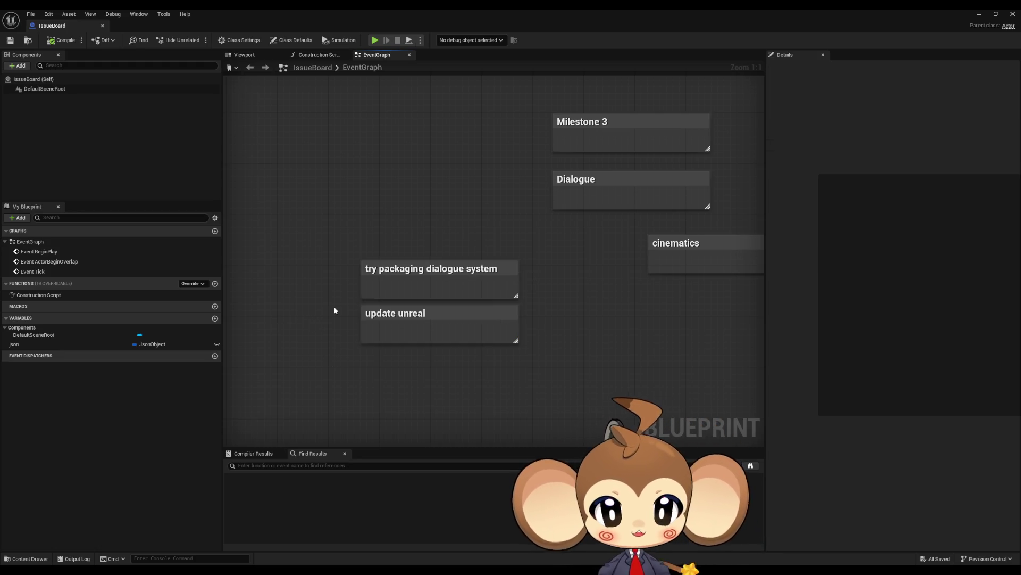
{"action": "left_click_drag", "start_coordinate": [334, 228], "coordinate": [527, 299]}
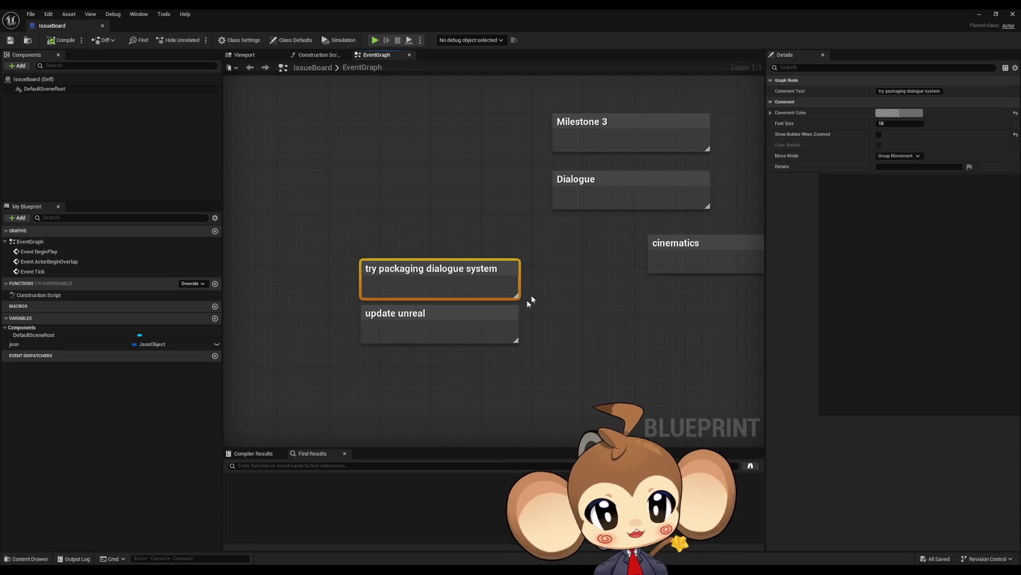
{"action": "left_click", "coordinate": [532, 337]}
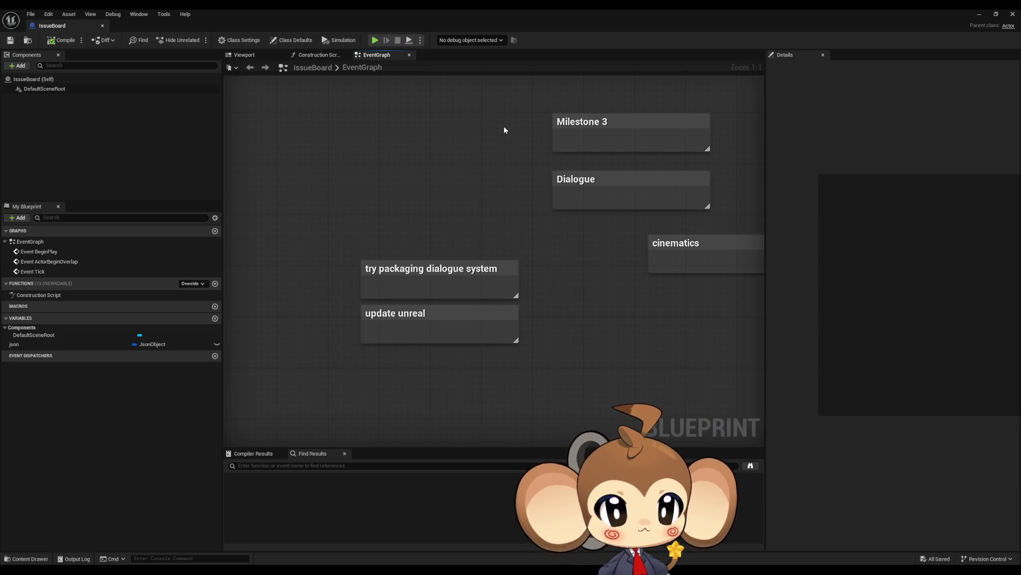
{"action": "left_click_drag", "start_coordinate": [517, 107], "coordinate": [620, 139]}
{"action": "left_click", "coordinate": [661, 342]}
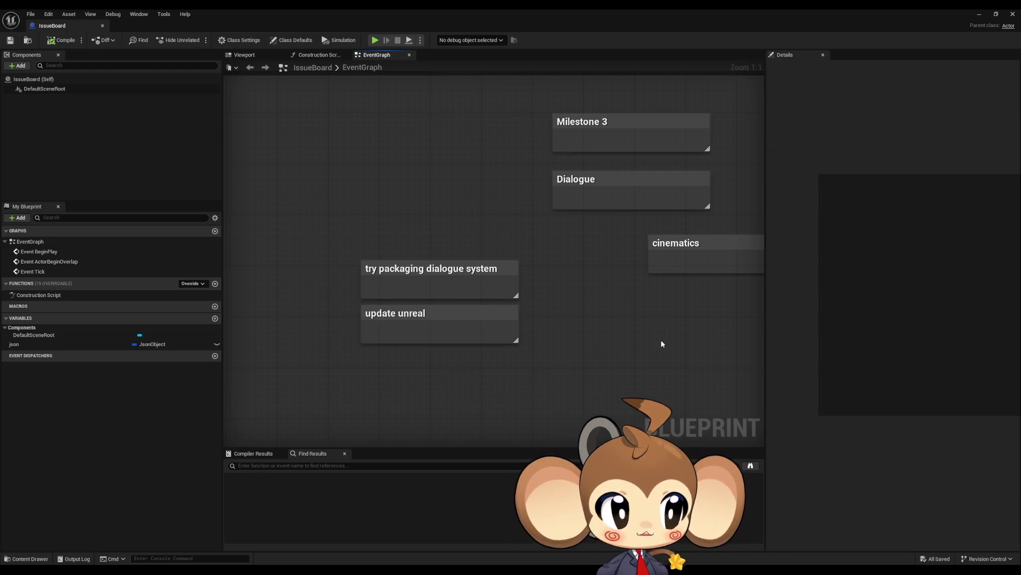
{"action": "left_click_drag", "start_coordinate": [660, 349], "coordinate": [572, 375]}
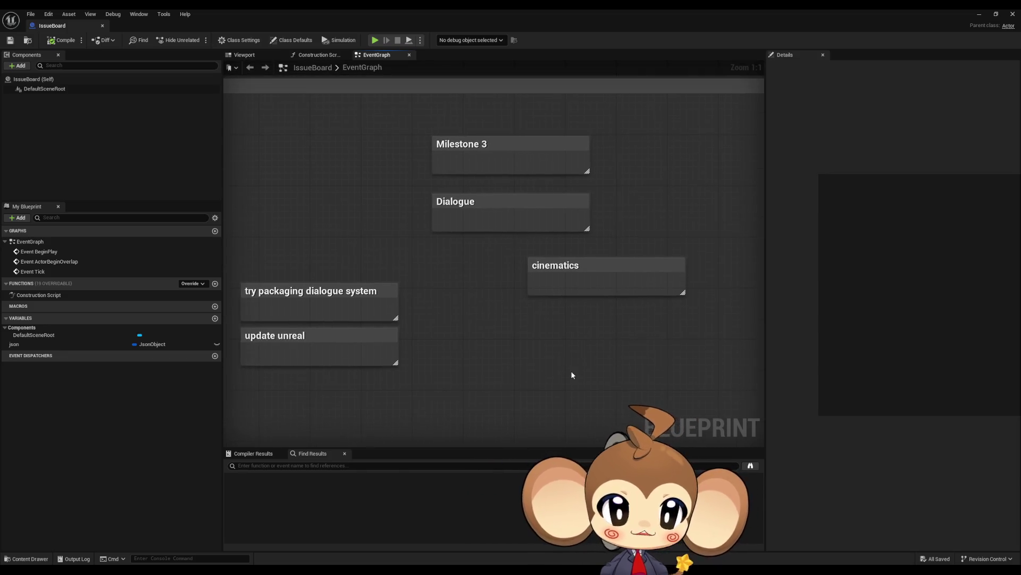